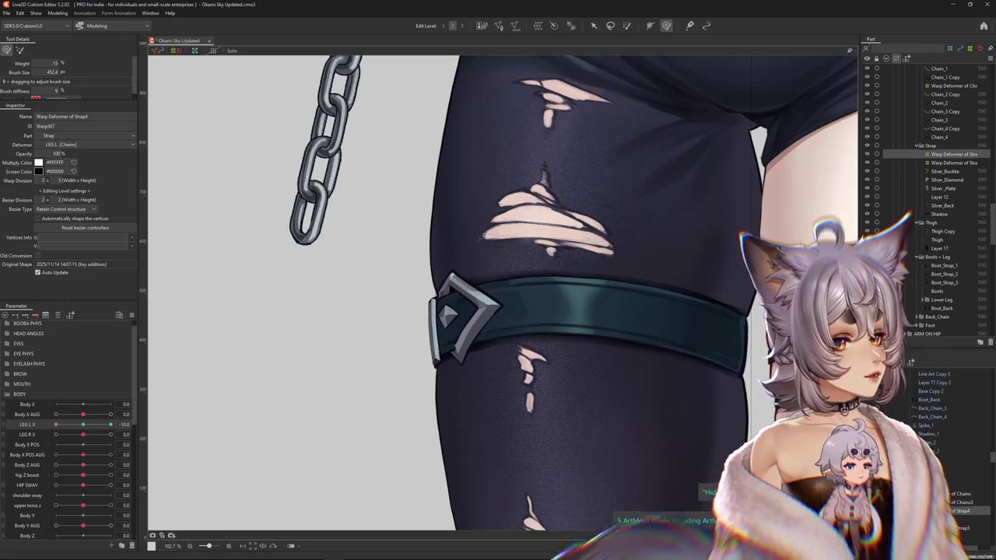
# Preview the leg pose on LEG L X and select the Silver_Diamond mesh on the buckle.
pyautogui.scroll(-3, 325, 384)
pyautogui.moveTo(56, 424); pyautogui.dragTo(468, 360)
pyautogui.scroll(3, 358, 343)
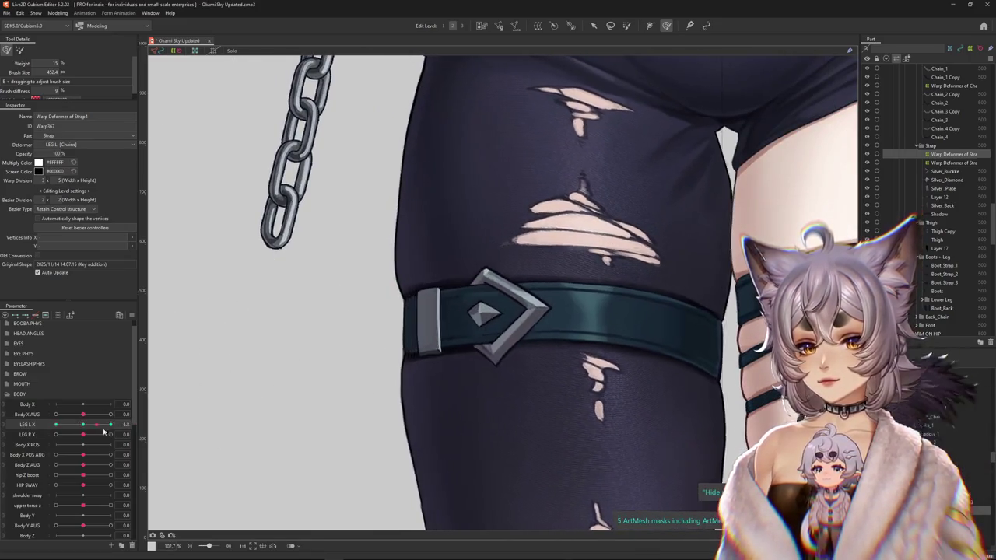
pyautogui.scroll(3, 468, 361)
pyautogui.rightClick(474, 329)
pyautogui.click(506, 340)
# Return LEG L X to neutral, inspect the Silver_Diamond in Mesh Edit, then exit back to the artwork.
pyautogui.scroll(-3, 459, 335)
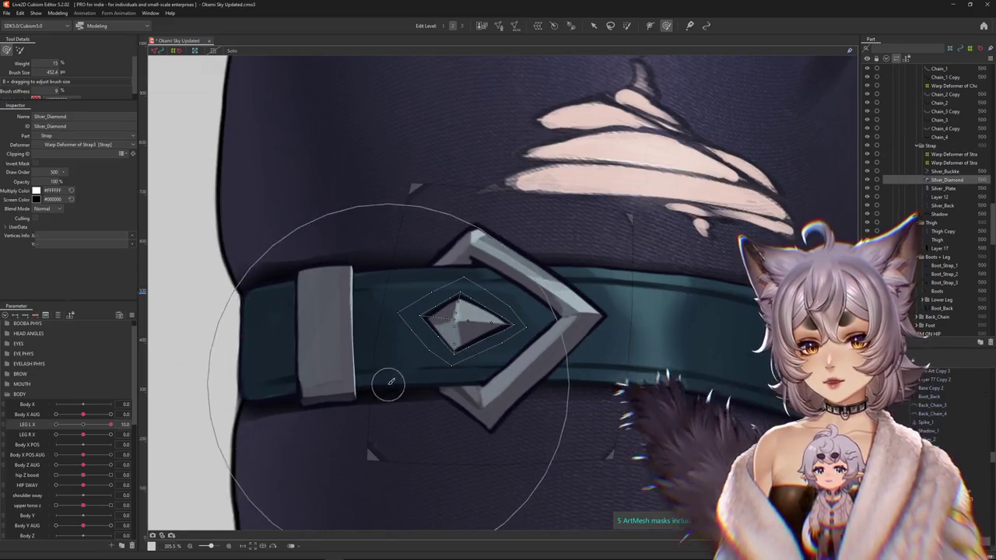
pyautogui.moveTo(110, 424)
pyautogui.mouseDown()
pyautogui.moveTo(85, 424)
pyautogui.moveTo(111, 424)
pyautogui.mouseUp()
pyautogui.scroll(3, 416, 342)
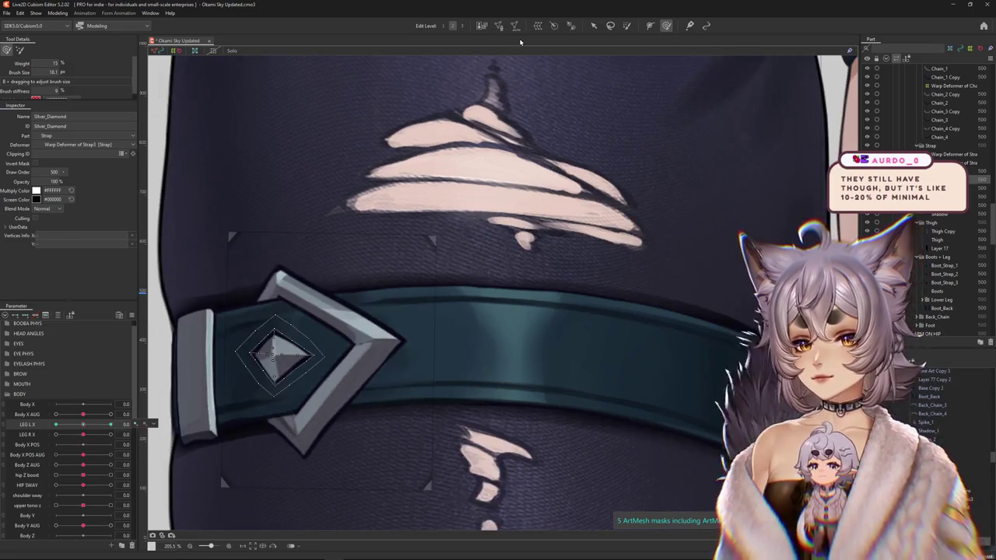
pyautogui.doubleClick(278, 345)
pyautogui.scroll(5, 352, 380)
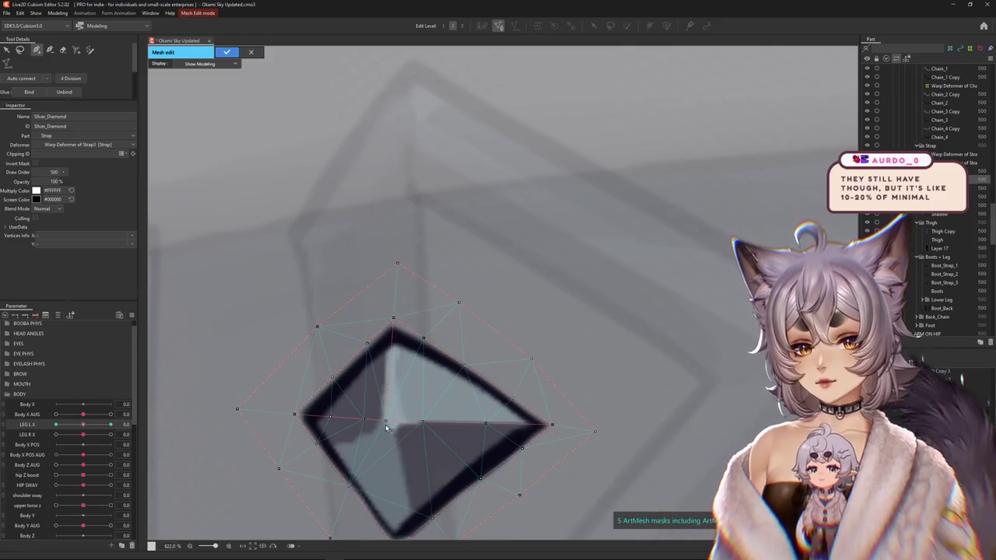
pyautogui.scroll(-3, 385, 427)
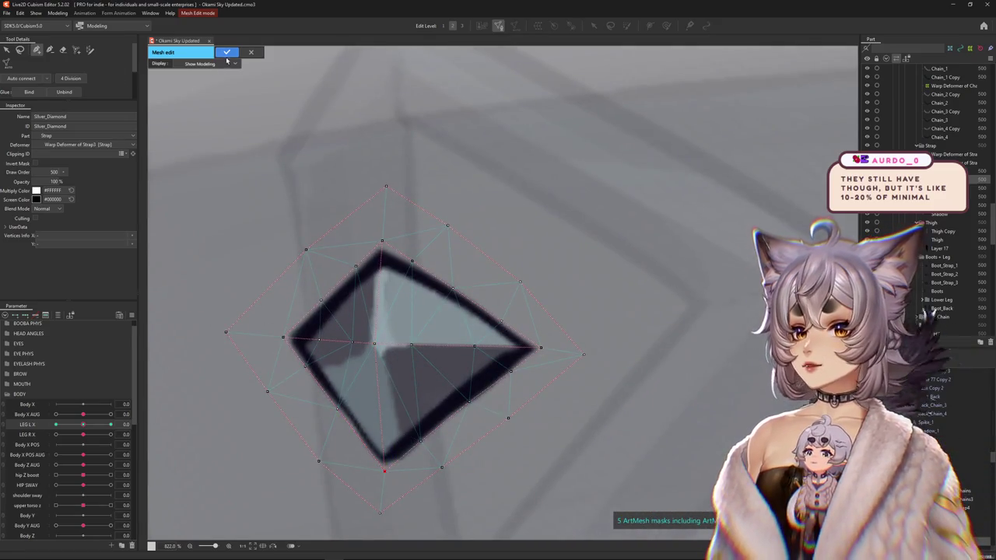
pyautogui.click(227, 53)
pyautogui.scroll(-3, 445, 294)
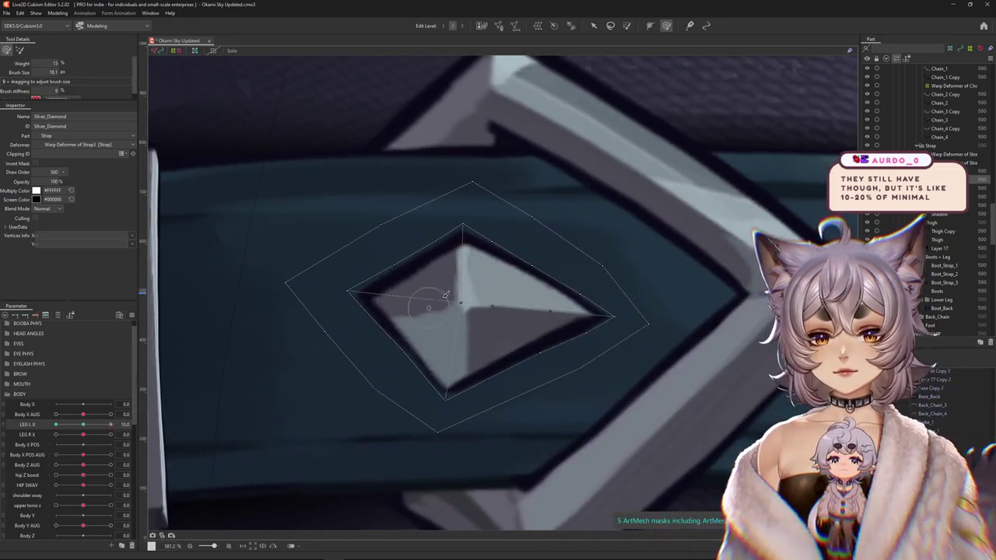
# Shrink the brush, select the diamond's vertices and switch to the Deform Brush.
pyautogui.moveTo(465, 303); pyautogui.dragTo(597, 327)
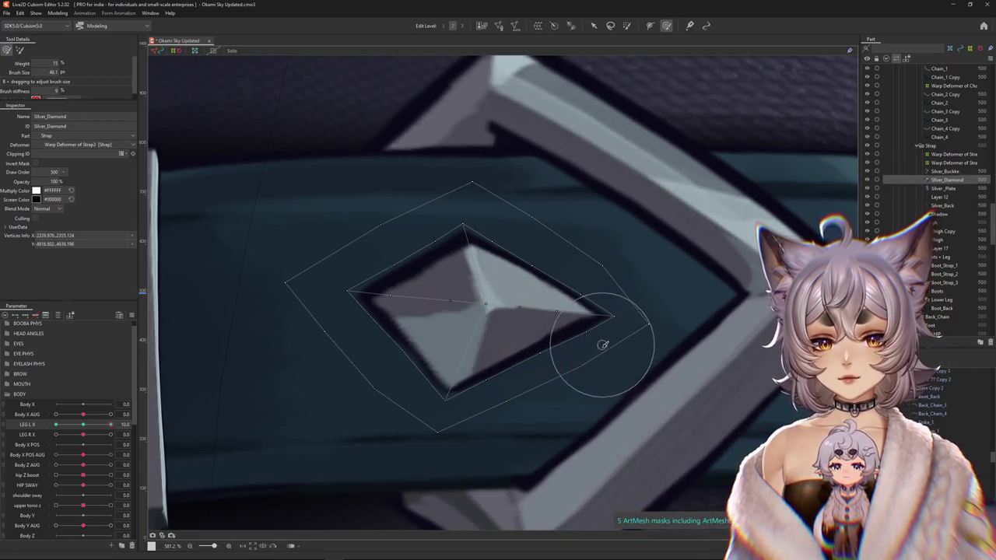
pyautogui.scroll(-5, 470, 297)
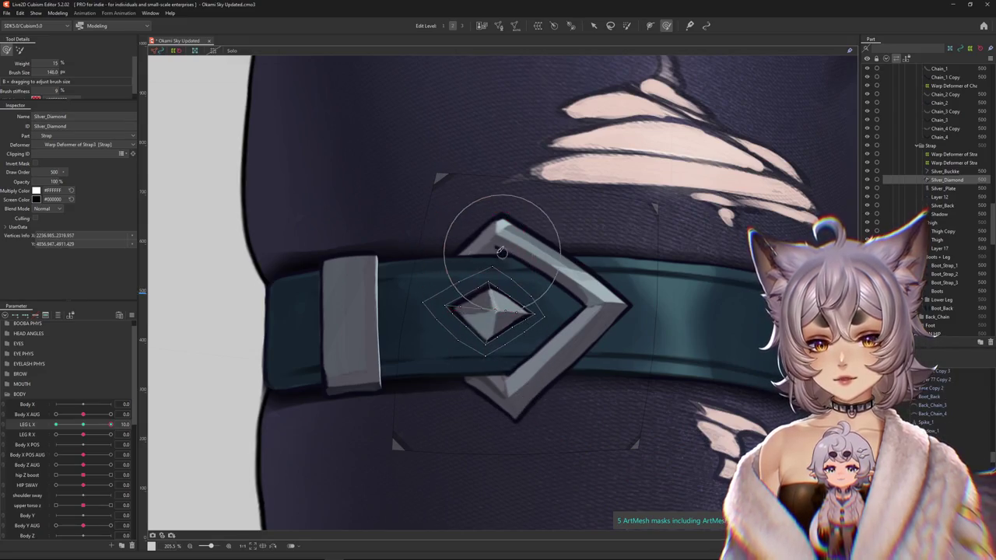
pyautogui.click(496, 312)
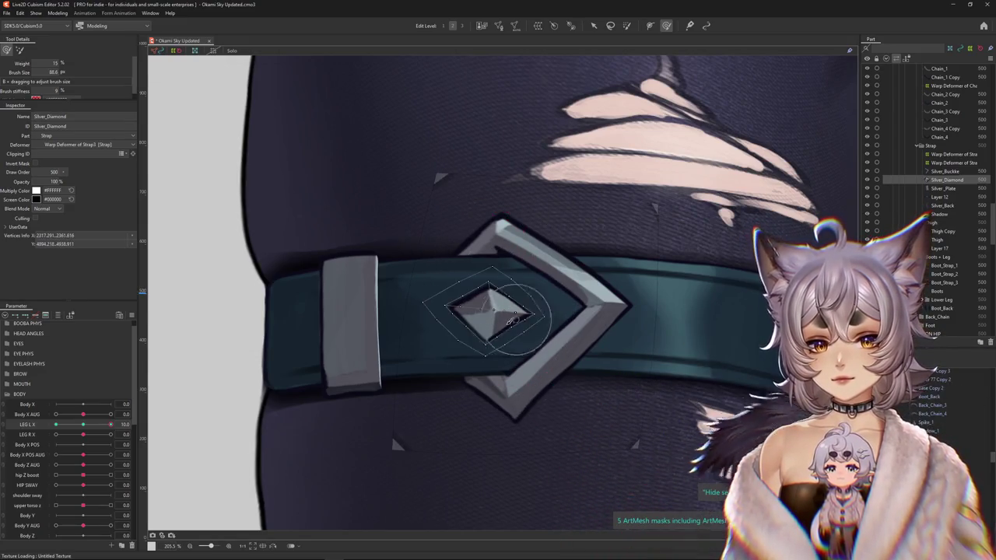
pyautogui.moveTo(110, 424); pyautogui.dragTo(88, 430)
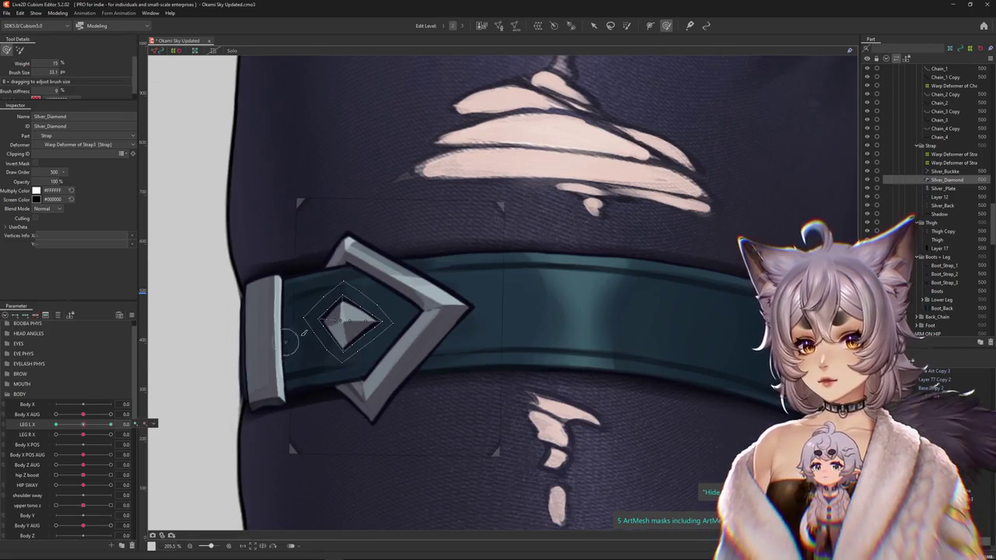
pyautogui.scroll(3, 303, 333)
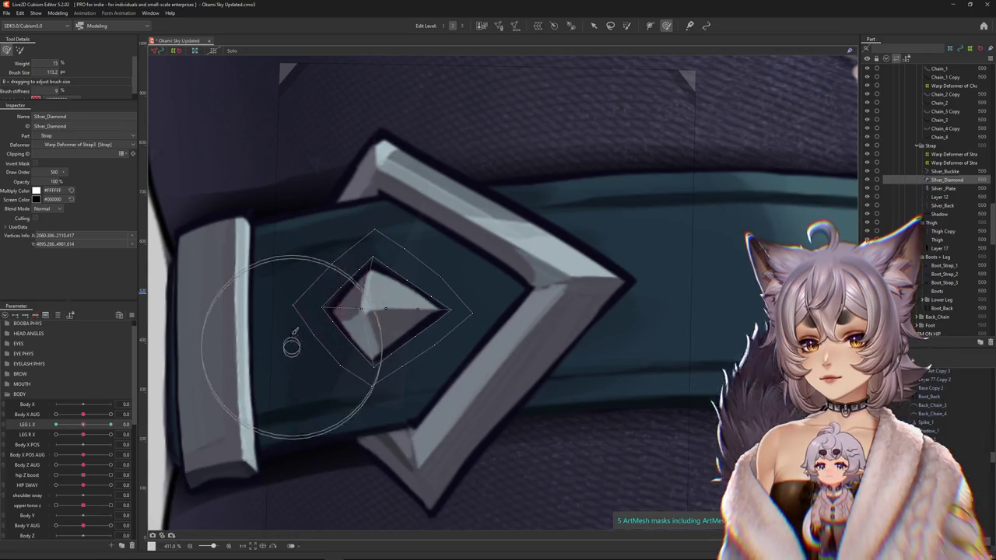
pyautogui.press('Escape')
pyautogui.click(668, 26)
pyautogui.scroll(-4, 300, 338)
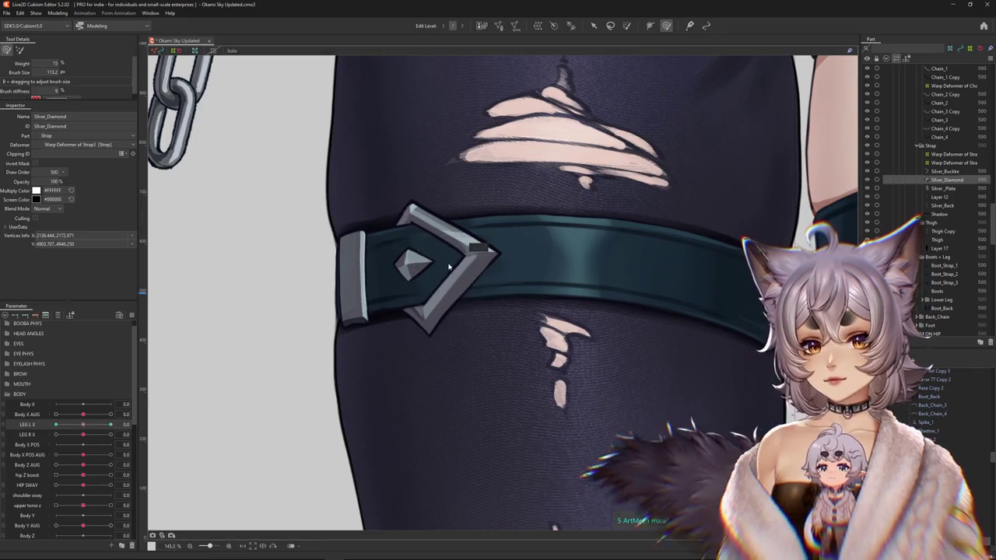
pyautogui.scroll(-2, 436, 273)
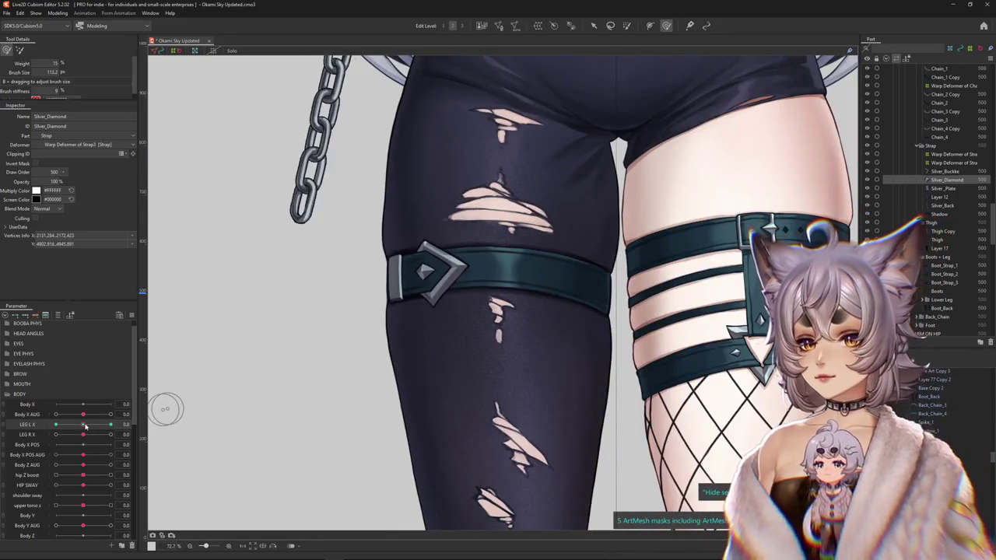
pyautogui.moveTo(84, 424); pyautogui.dragTo(124, 422)
pyautogui.scroll(4, 473, 257)
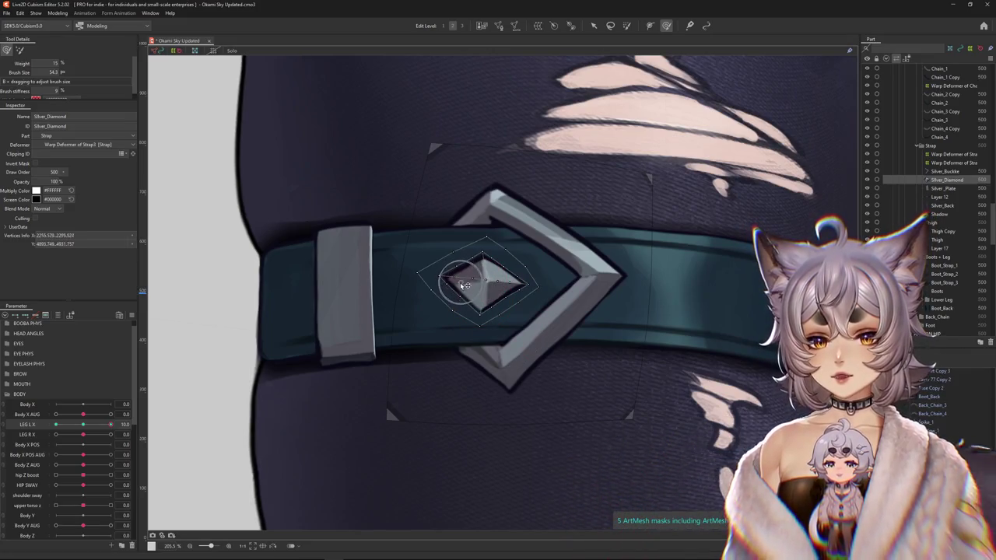
# Brush the diamond's vertices, lower edge and upper side into the buckle's shape at LEG L X 10.
pyautogui.moveTo(469, 280); pyautogui.dragTo(529, 279)
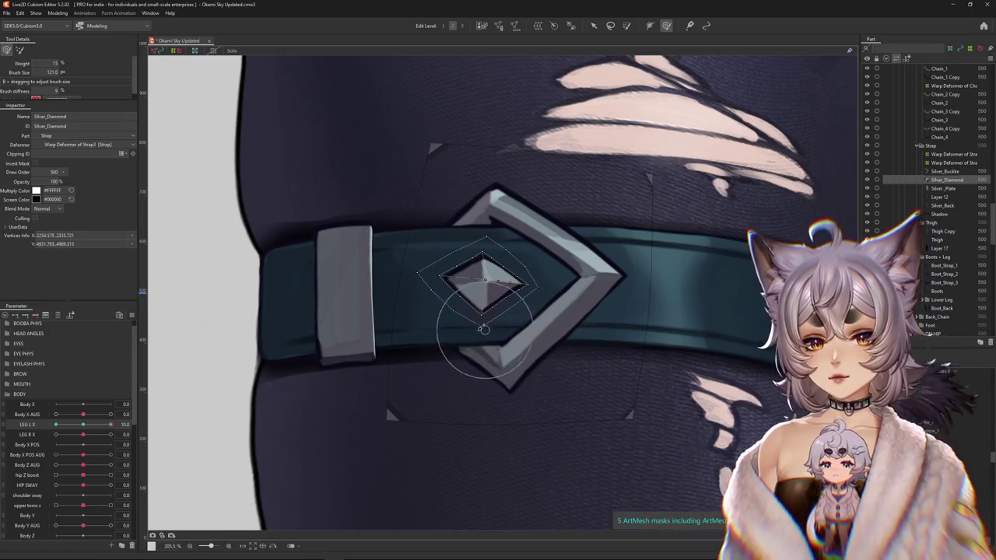
pyautogui.moveTo(483, 329)
pyautogui.mouseDown()
pyautogui.moveTo(487, 276)
pyautogui.moveTo(557, 291)
pyautogui.moveTo(502, 237)
pyautogui.mouseUp()
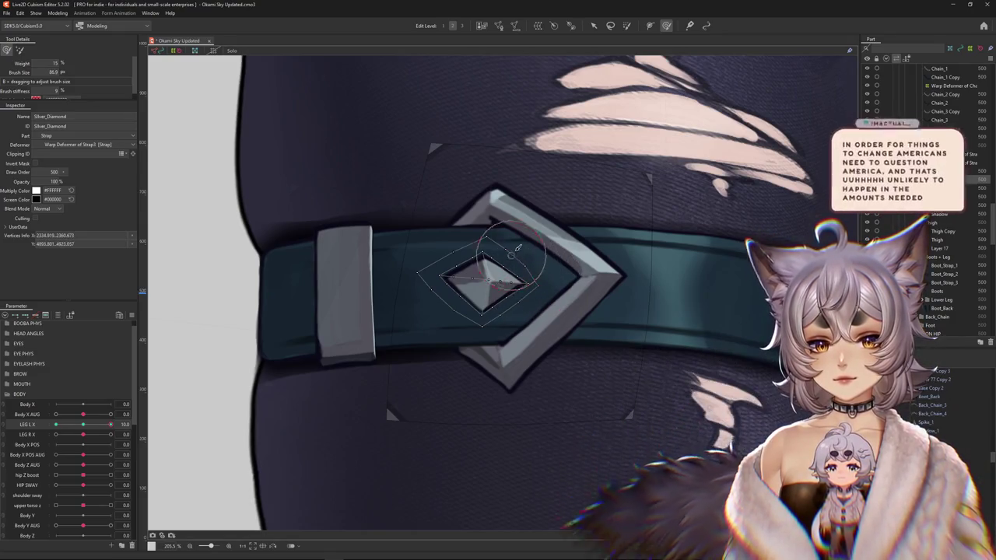
pyautogui.scroll(-2, 420, 308)
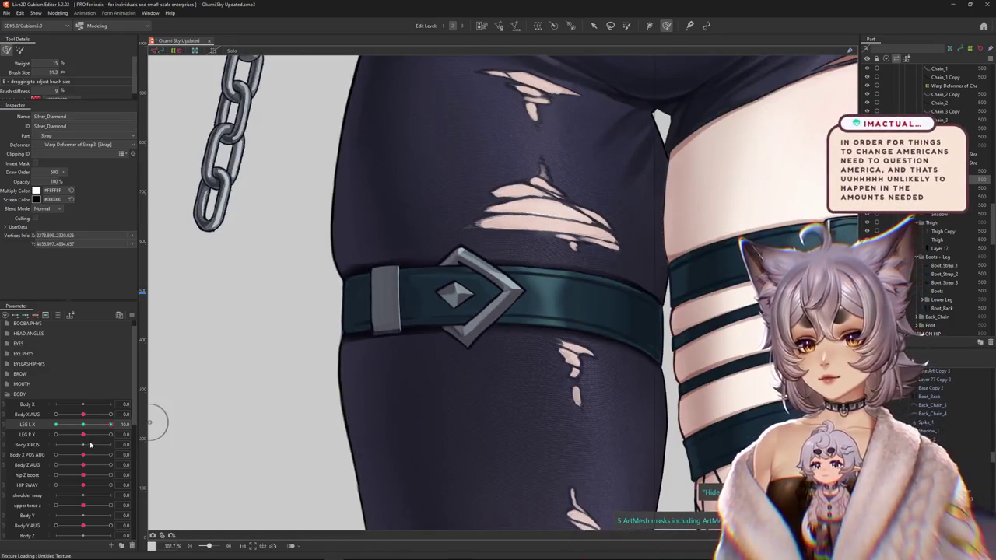
pyautogui.scroll(2, 425, 320)
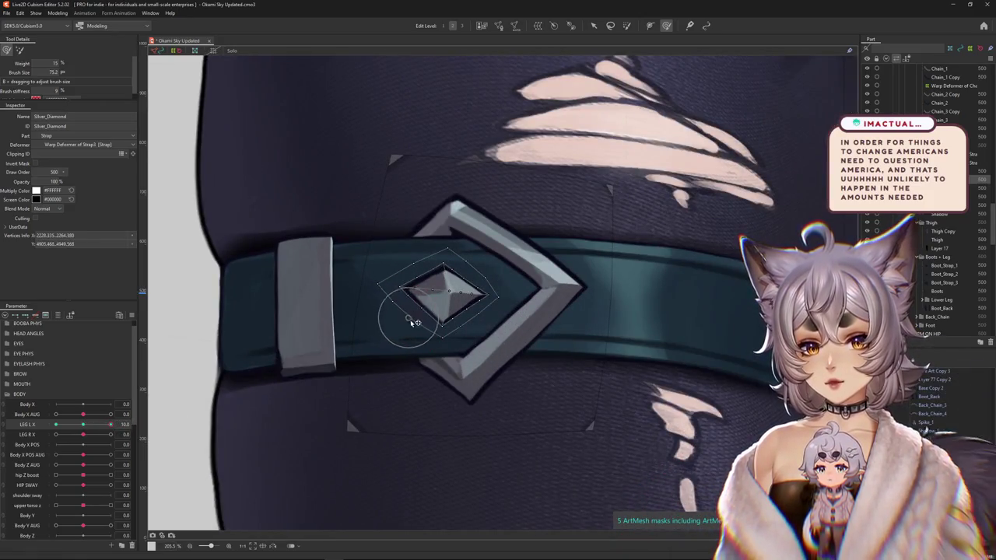
pyautogui.moveTo(396, 334); pyautogui.dragTo(407, 354)
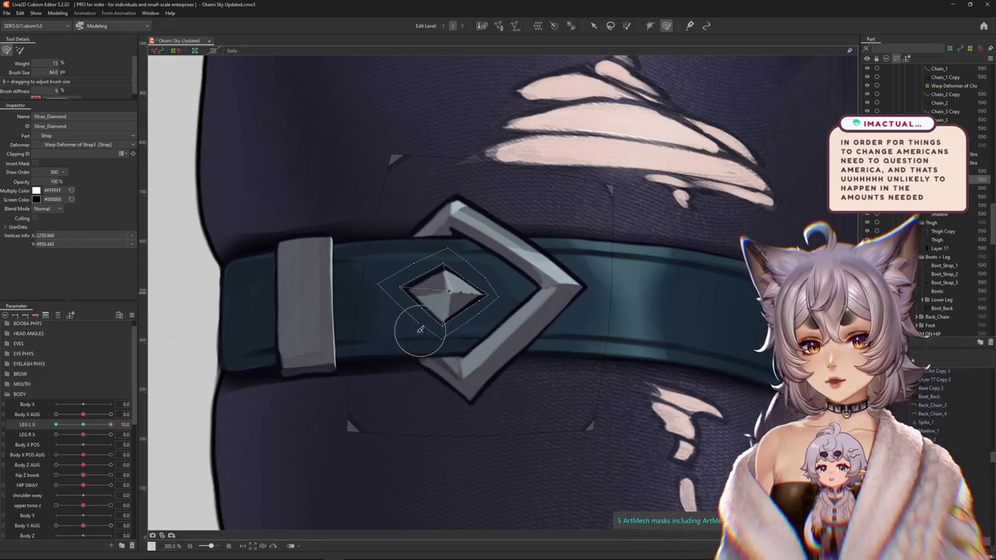
pyautogui.moveTo(420, 329); pyautogui.dragTo(463, 227)
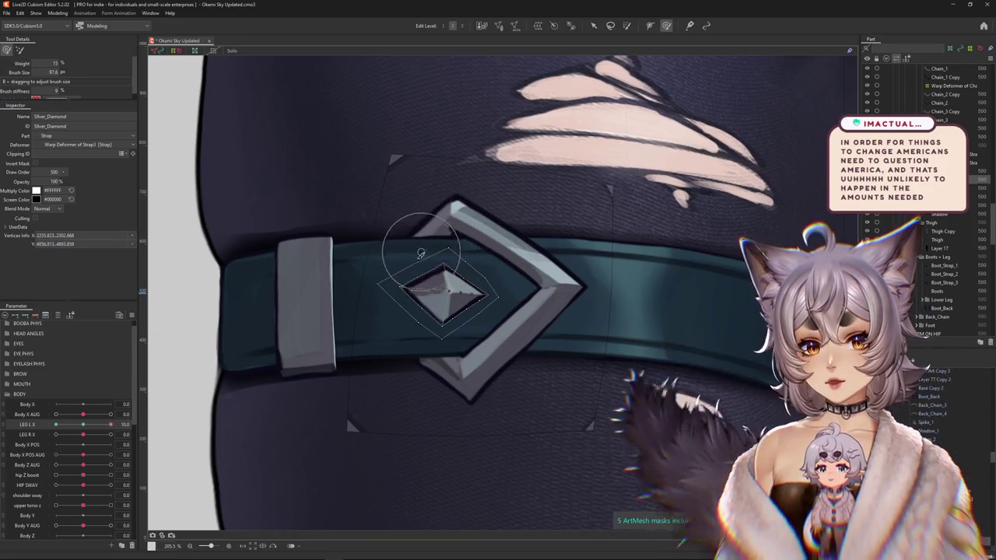
pyautogui.moveTo(110, 424)
pyautogui.mouseDown()
pyautogui.moveTo(83, 424)
pyautogui.moveTo(110, 424)
pyautogui.mouseUp()
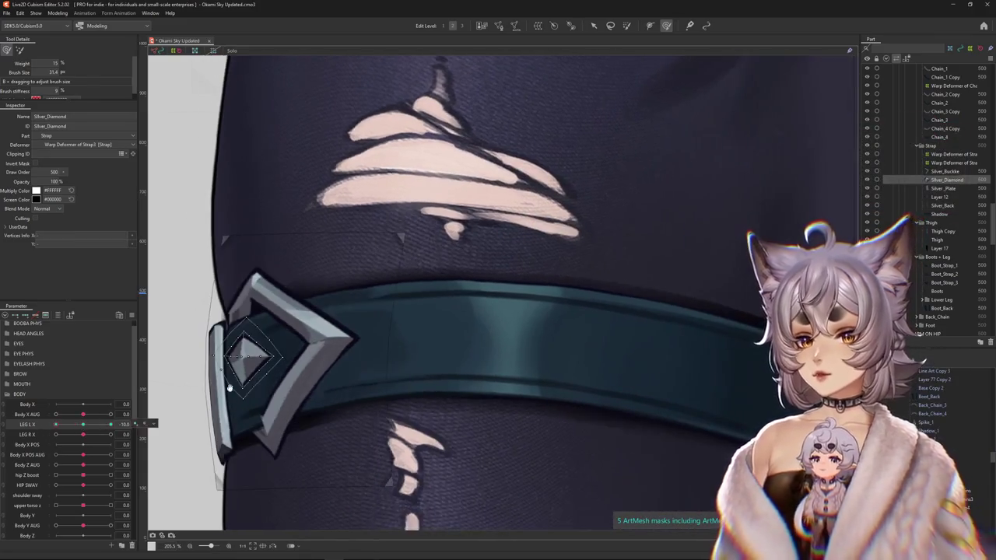
# Select the diamond's vertices and deform its left side to fit the narrowed buckle at the thigh's edge.
pyautogui.scroll(3, 350, 336)
pyautogui.click(350, 336)
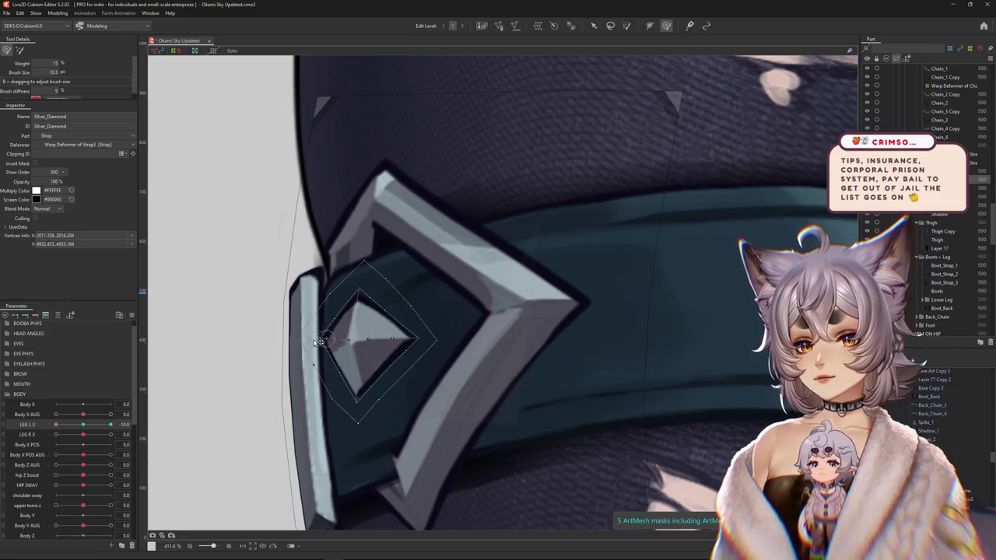
pyautogui.moveTo(303, 342); pyautogui.dragTo(310, 343)
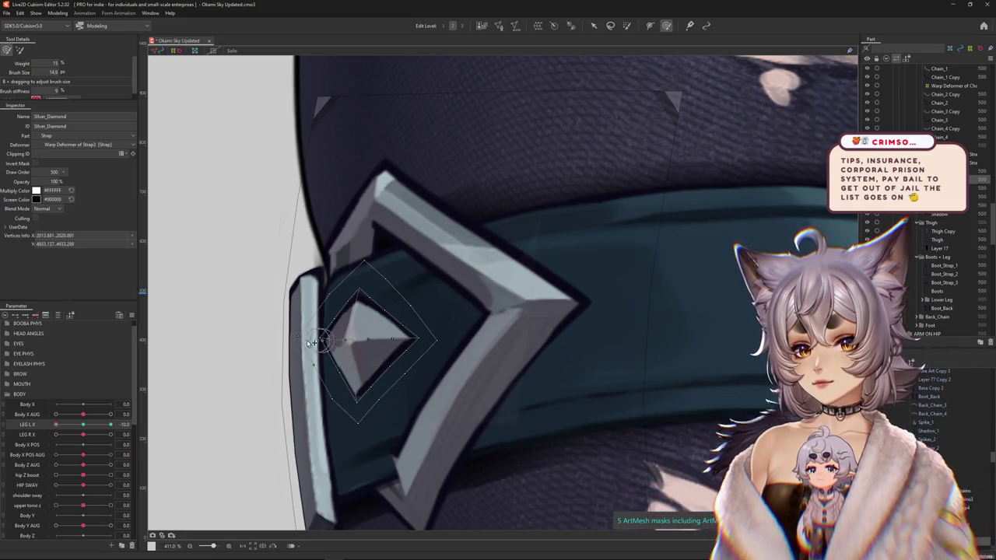
pyautogui.moveTo(393, 348); pyautogui.dragTo(347, 416)
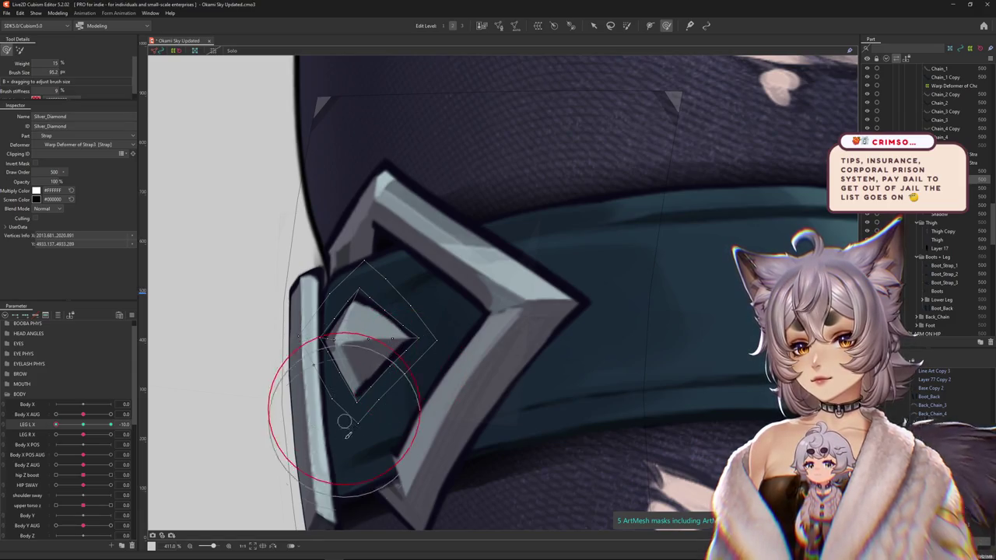
pyautogui.click(281, 370)
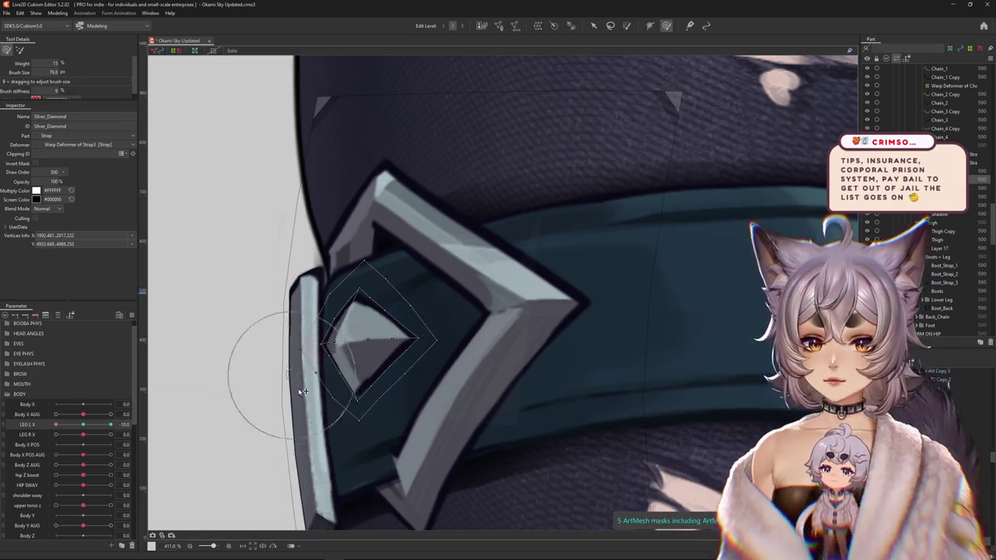
pyautogui.moveTo(344, 345); pyautogui.dragTo(411, 333)
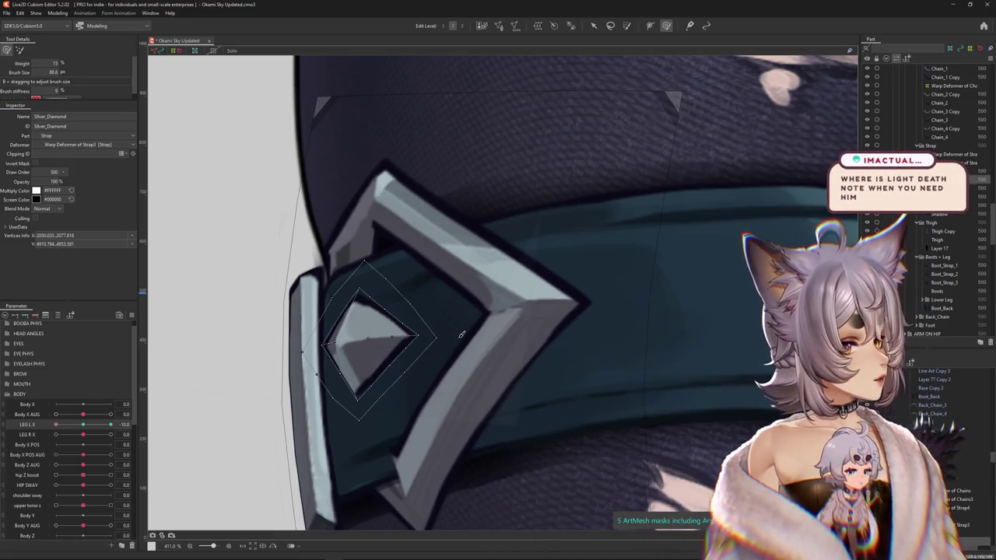
pyautogui.scroll(-2, 462, 335)
pyautogui.scroll(-5, 390, 290)
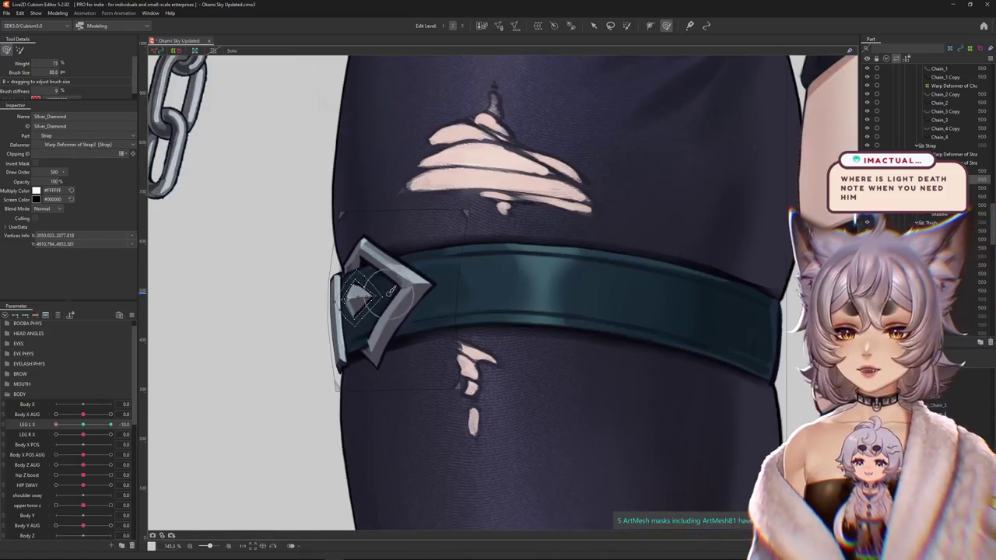
pyautogui.moveTo(390, 290); pyautogui.dragTo(374, 272)
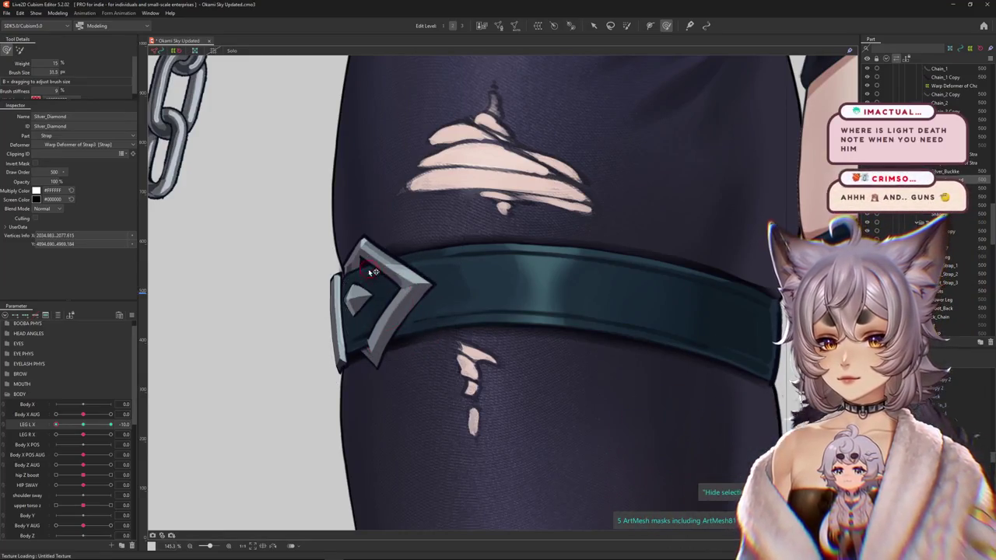
# Refine the Silver_Diamond's left corner and push its top edge into shape.
pyautogui.scroll(6, 373, 271)
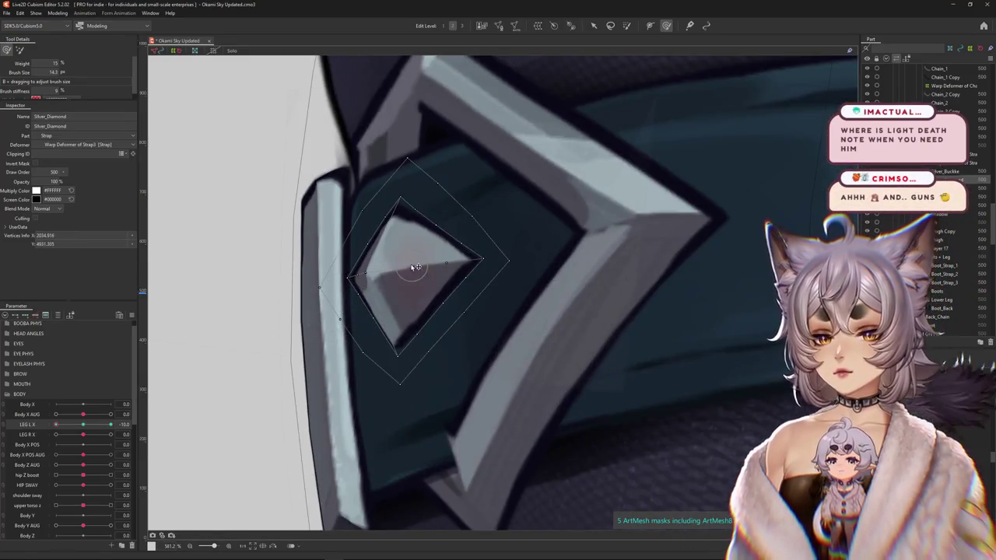
pyautogui.moveTo(416, 267)
pyautogui.mouseDown()
pyautogui.moveTo(462, 295)
pyautogui.moveTo(442, 386)
pyautogui.moveTo(405, 346)
pyautogui.moveTo(359, 330)
pyautogui.mouseUp()
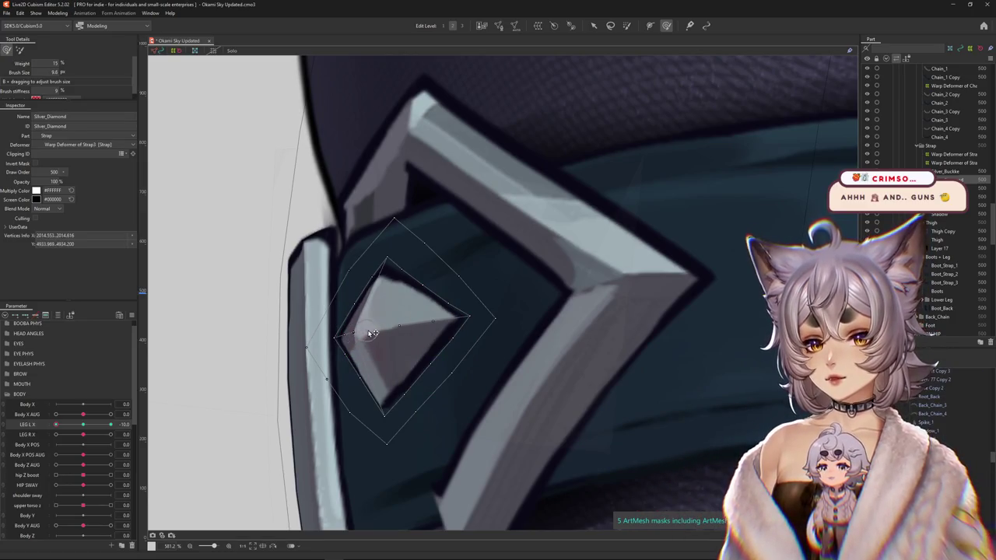
pyautogui.scroll(2, 373, 333)
pyautogui.scroll(3, 369, 327)
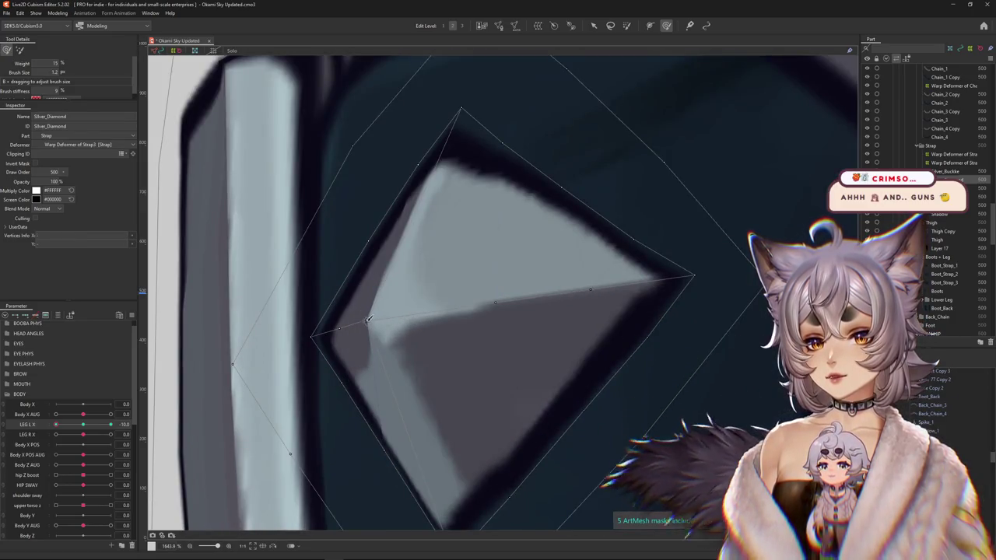
pyautogui.click(370, 319)
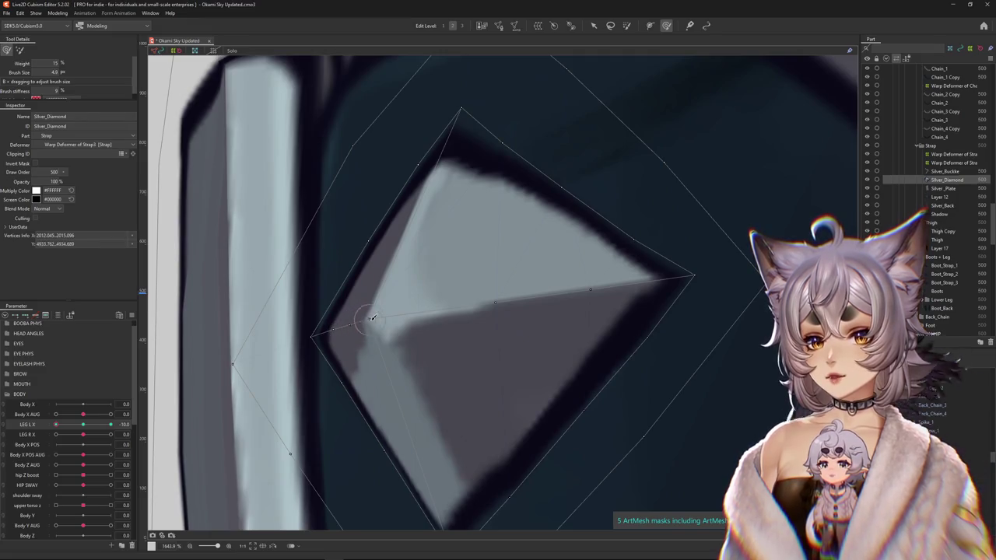
pyautogui.scroll(3, 404, 317)
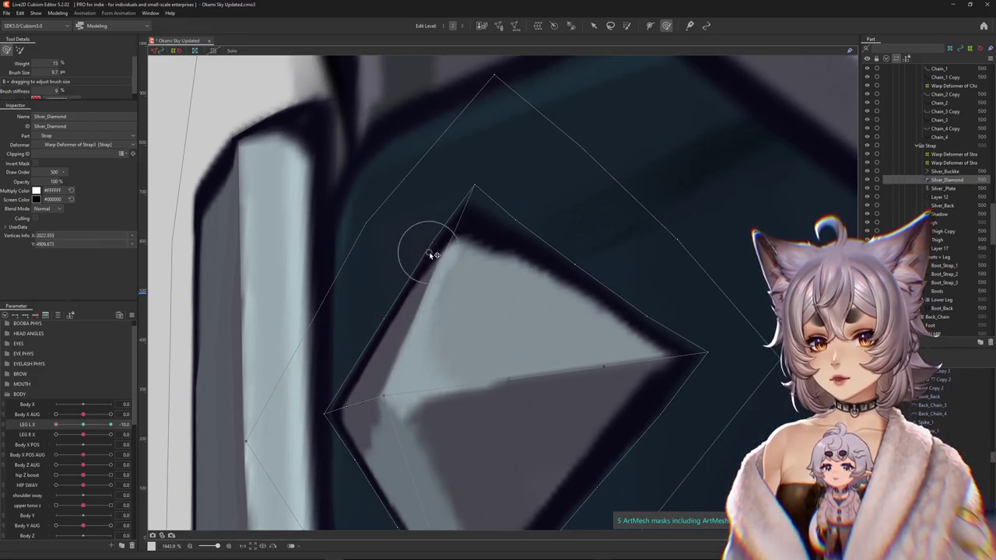
pyautogui.moveTo(468, 173); pyautogui.dragTo(571, 260)
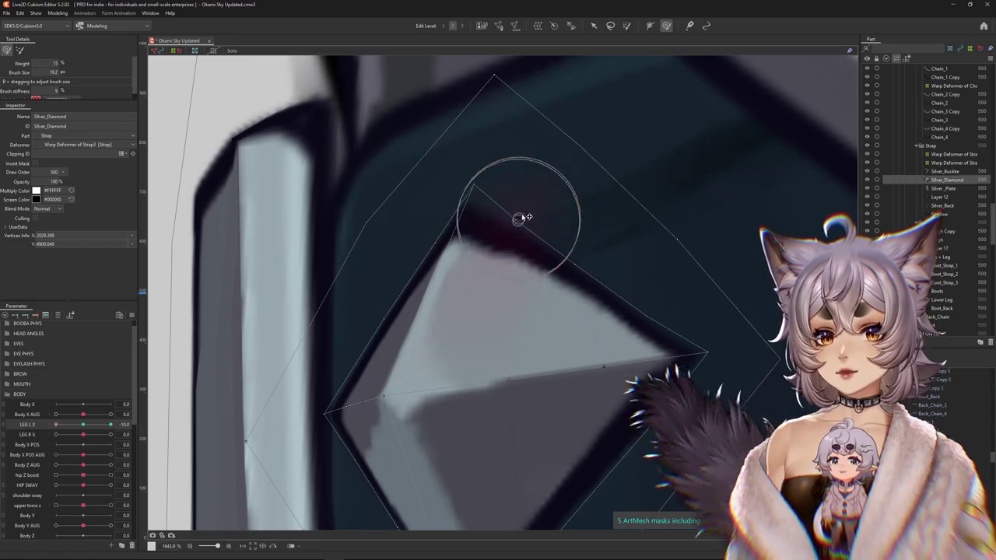
pyautogui.scroll(-5, 520, 169)
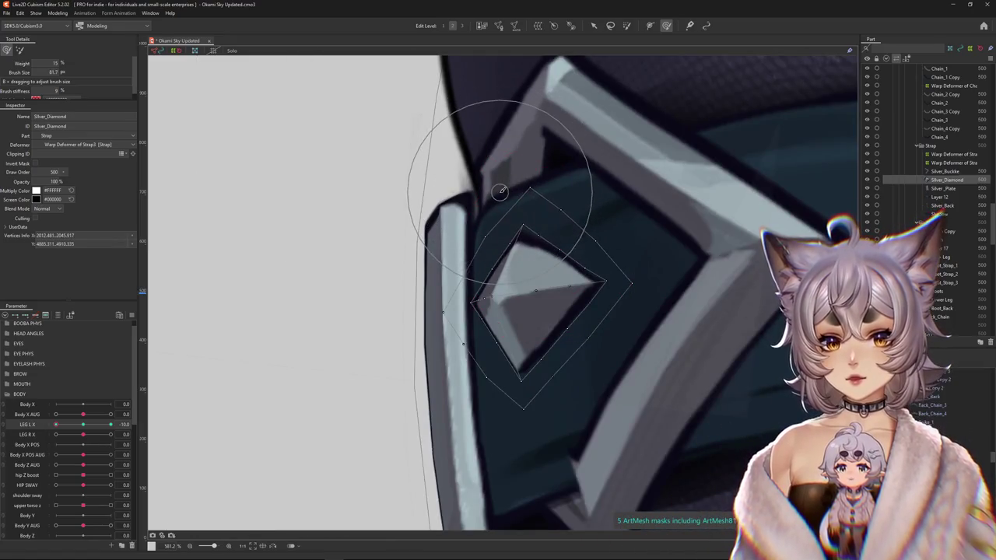
# Reshape the diamond mesh inside the buckle frame, hiding the wireframe with Ctrl+H to check the art.
pyautogui.moveTo(501, 191); pyautogui.dragTo(575, 403)
pyautogui.moveTo(574, 402)
pyautogui.mouseDown()
pyautogui.moveTo(589, 361)
pyautogui.moveTo(547, 386)
pyautogui.mouseUp()
pyautogui.moveTo(509, 349)
pyautogui.mouseDown()
pyautogui.moveTo(514, 296)
pyautogui.moveTo(537, 313)
pyautogui.mouseUp()
pyautogui.hotkey('ctrl', 'h')
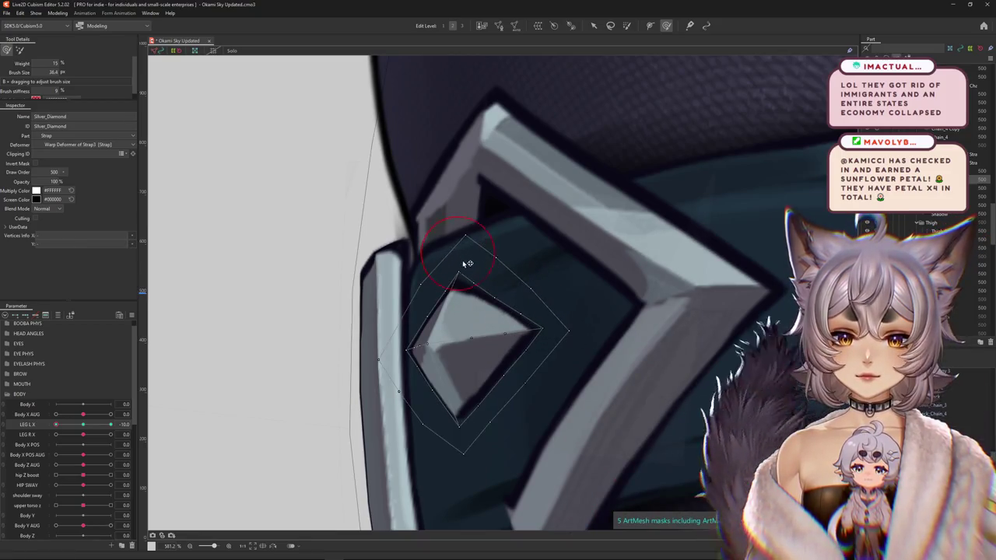
pyautogui.moveTo(466, 263); pyautogui.dragTo(391, 271)
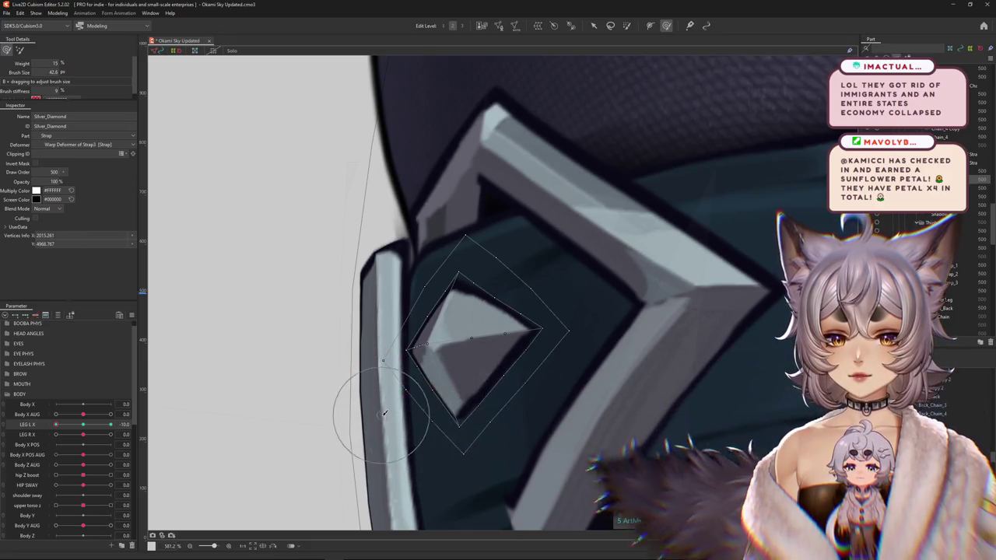
pyautogui.scroll(-2, 459, 399)
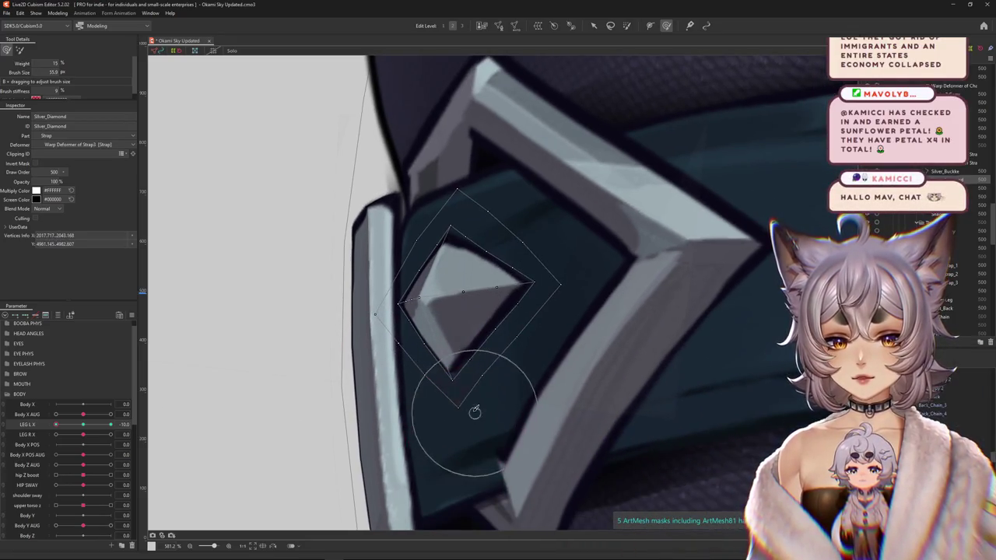
pyautogui.scroll(3, 477, 384)
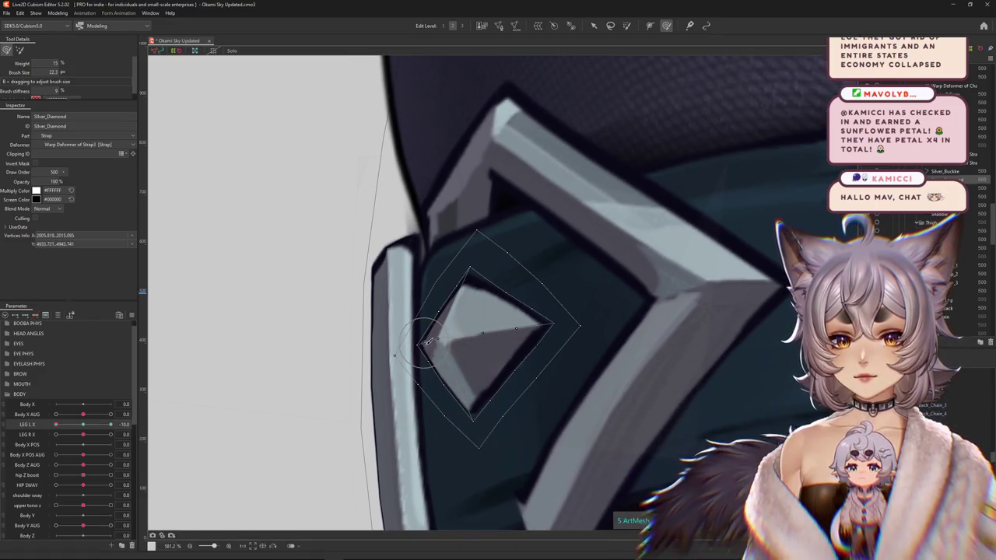
pyautogui.moveTo(455, 323); pyautogui.dragTo(495, 274)
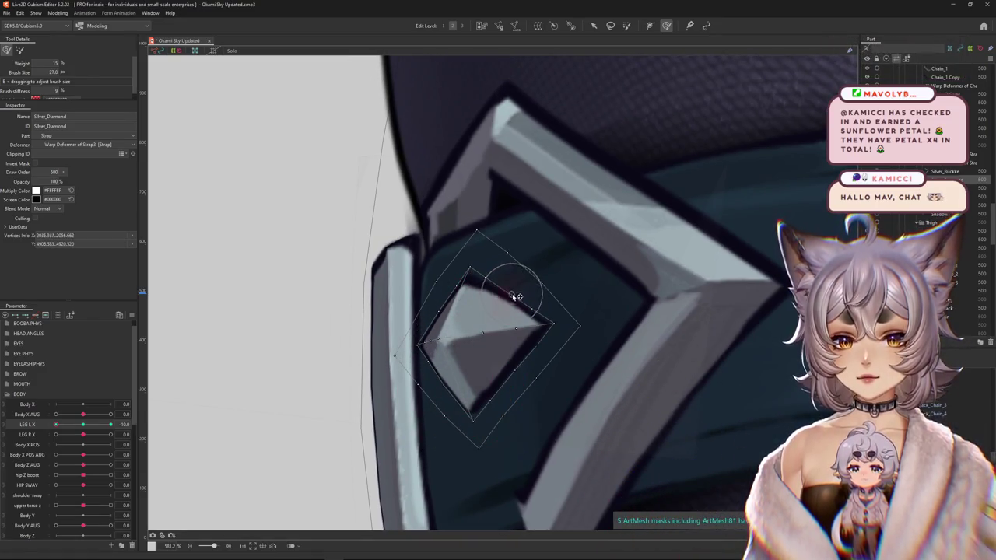
# Deform the gem's upper right edge, lower edge, top corner and lower left side.
pyautogui.scroll(1, 582, 344)
pyautogui.moveTo(500, 311); pyautogui.dragTo(482, 263)
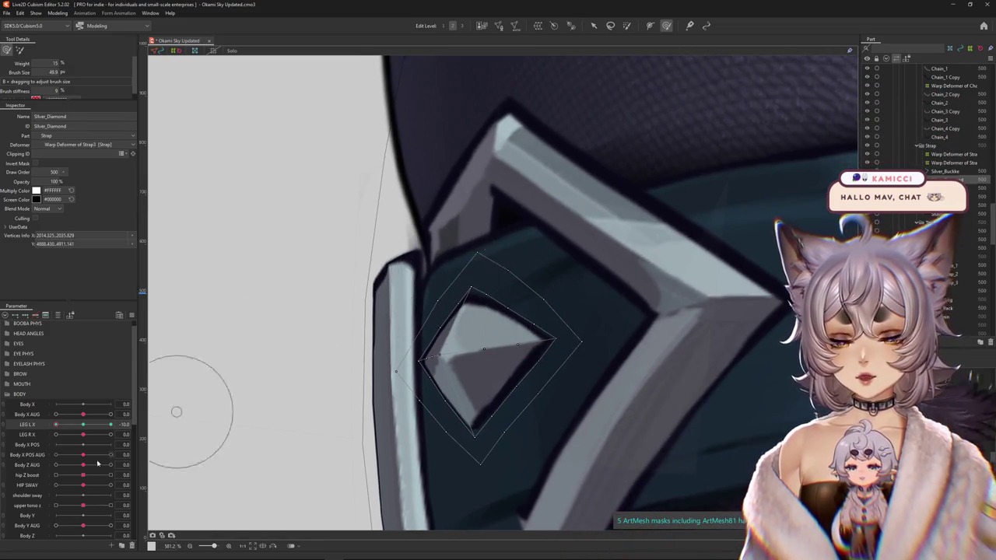
pyautogui.scroll(2, 224, 389)
pyautogui.scroll(-2, 356, 390)
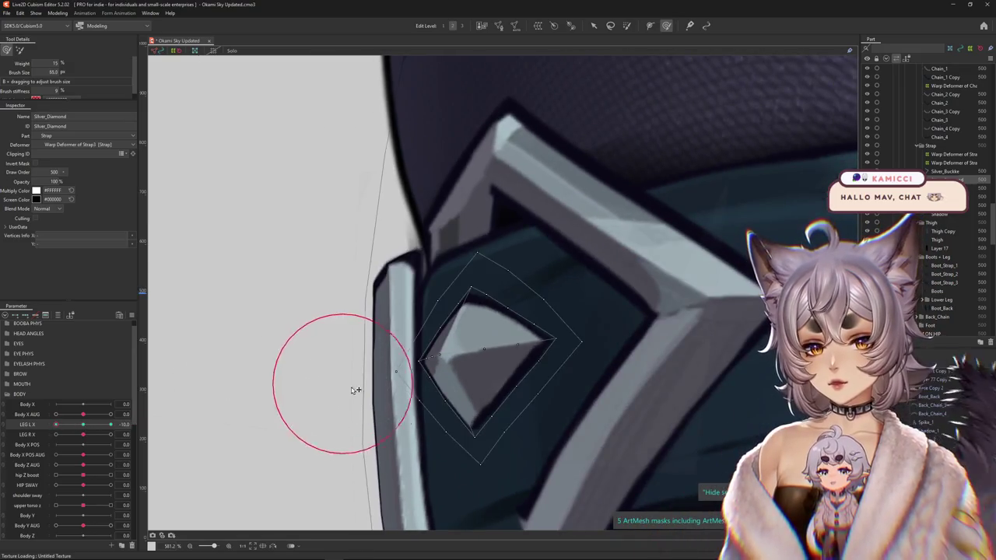
pyautogui.moveTo(397, 318)
pyautogui.mouseDown()
pyautogui.moveTo(431, 315)
pyautogui.moveTo(440, 419)
pyautogui.mouseUp()
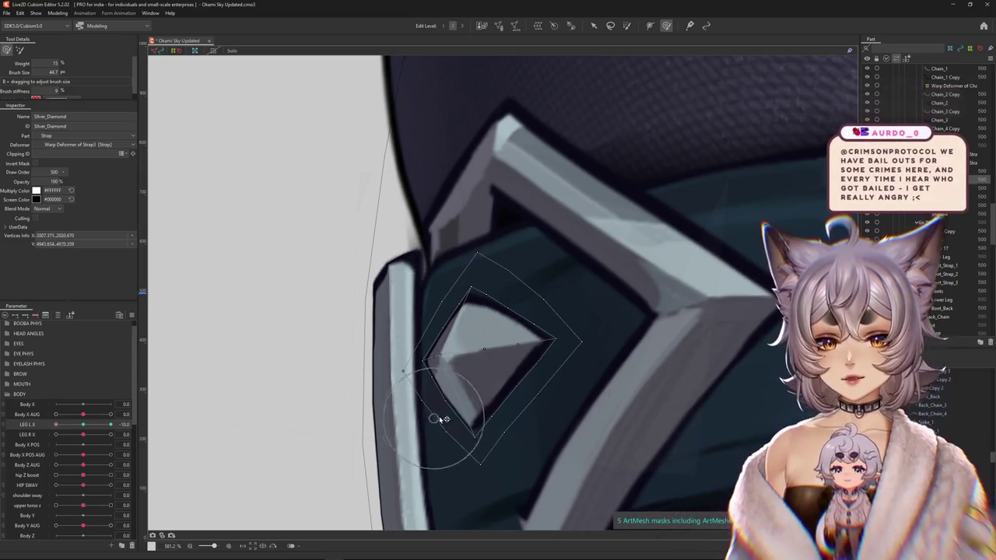
pyautogui.moveTo(480, 470); pyautogui.dragTo(526, 429)
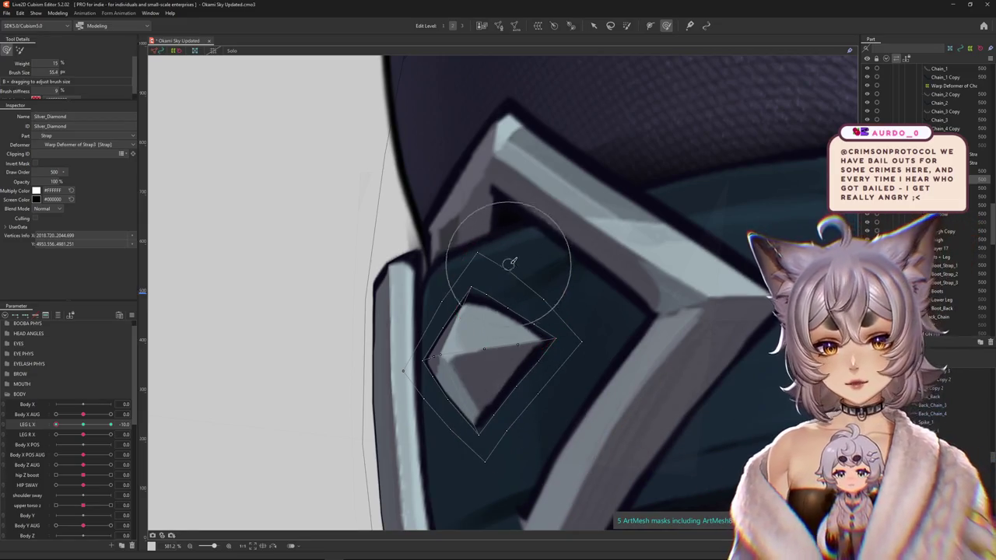
pyautogui.moveTo(483, 292); pyautogui.dragTo(470, 280)
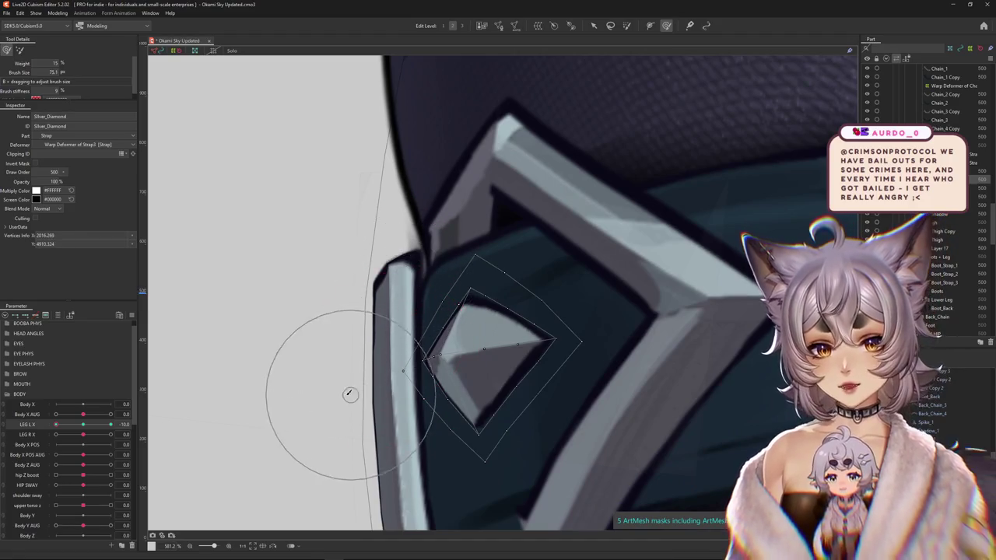
pyautogui.moveTo(333, 374); pyautogui.dragTo(407, 431)
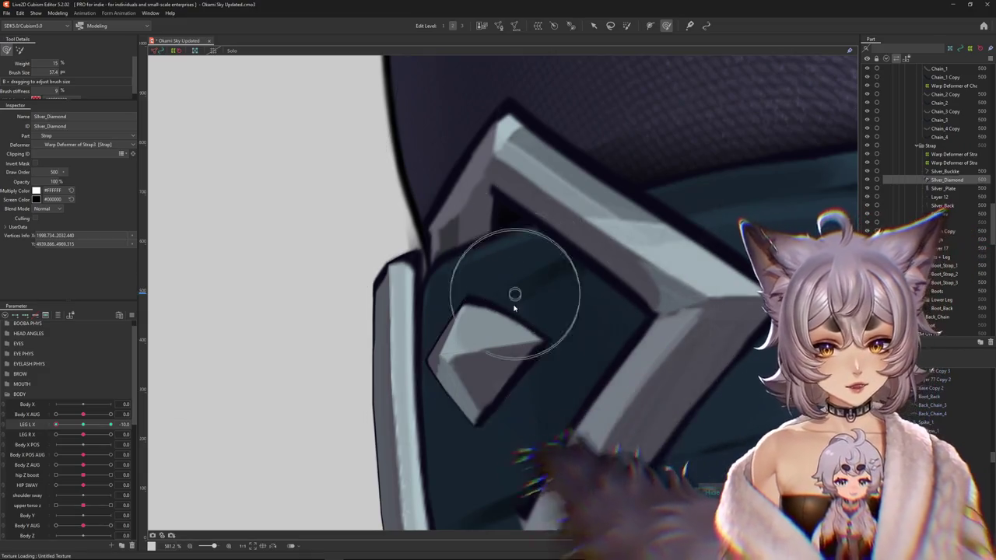
pyautogui.moveTo(514, 304); pyautogui.dragTo(501, 304)
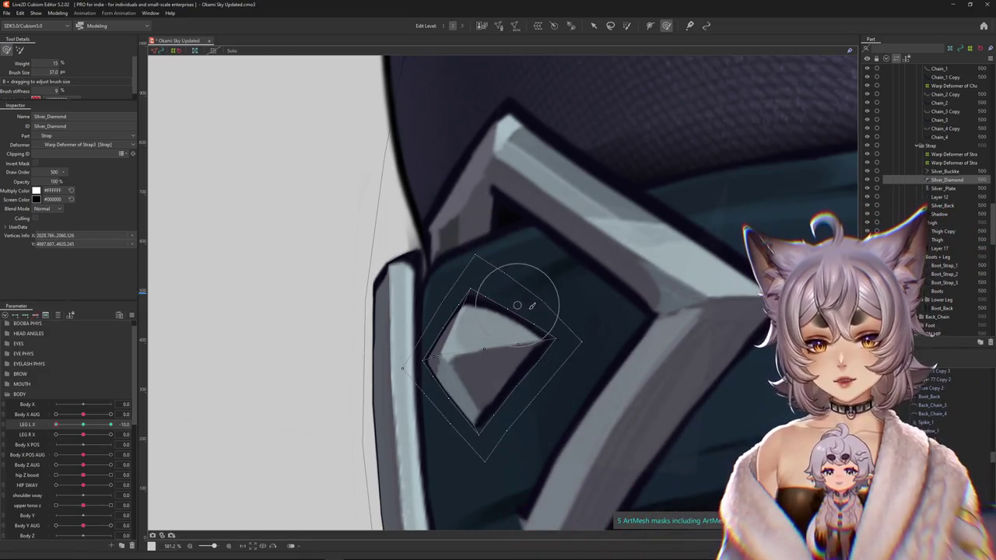
pyautogui.moveTo(567, 329); pyautogui.dragTo(549, 321)
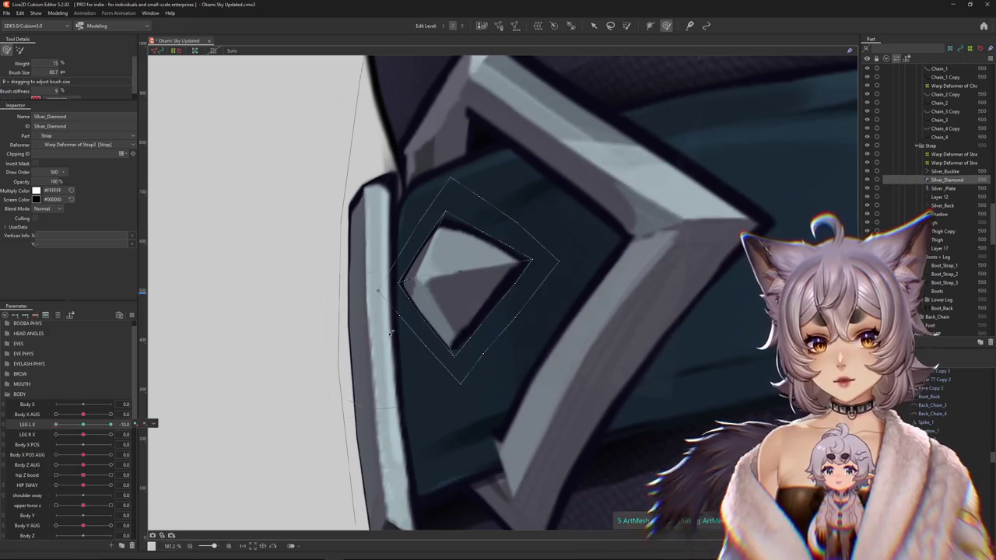
# Rework the diamond's left edge, upper right edge and lower corner.
pyautogui.moveTo(391, 332); pyautogui.dragTo(395, 319)
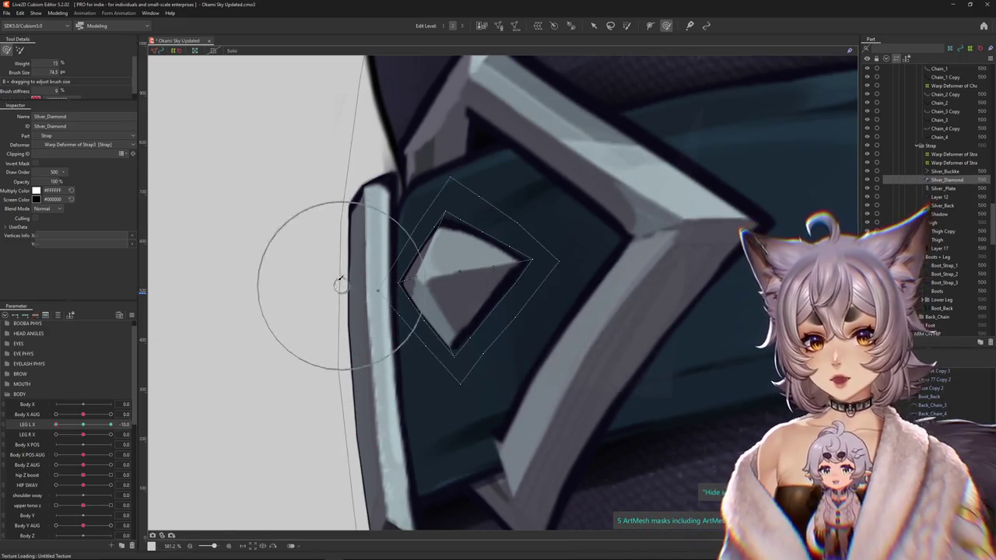
pyautogui.moveTo(315, 239)
pyautogui.mouseDown()
pyautogui.moveTo(377, 296)
pyautogui.moveTo(372, 280)
pyautogui.mouseUp()
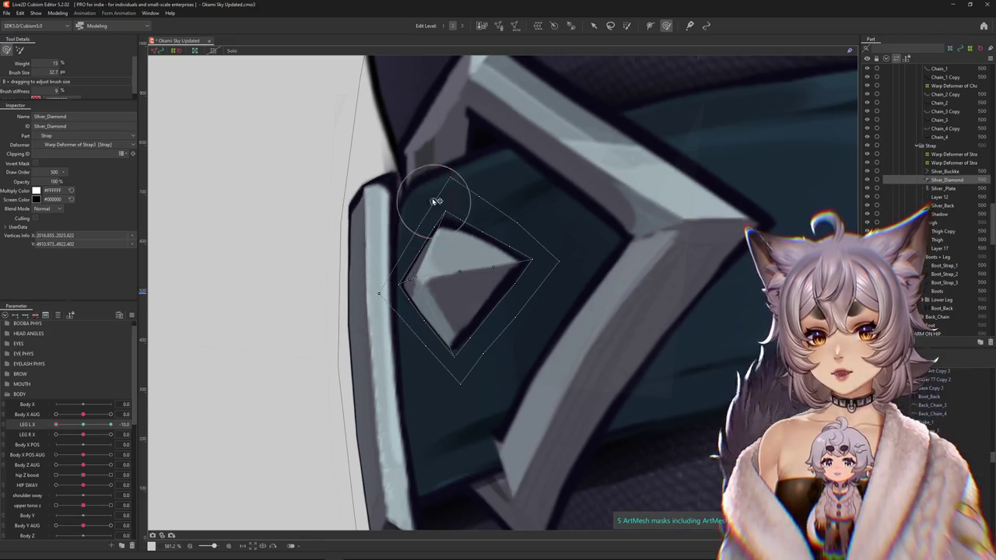
pyautogui.moveTo(436, 202); pyautogui.dragTo(351, 284)
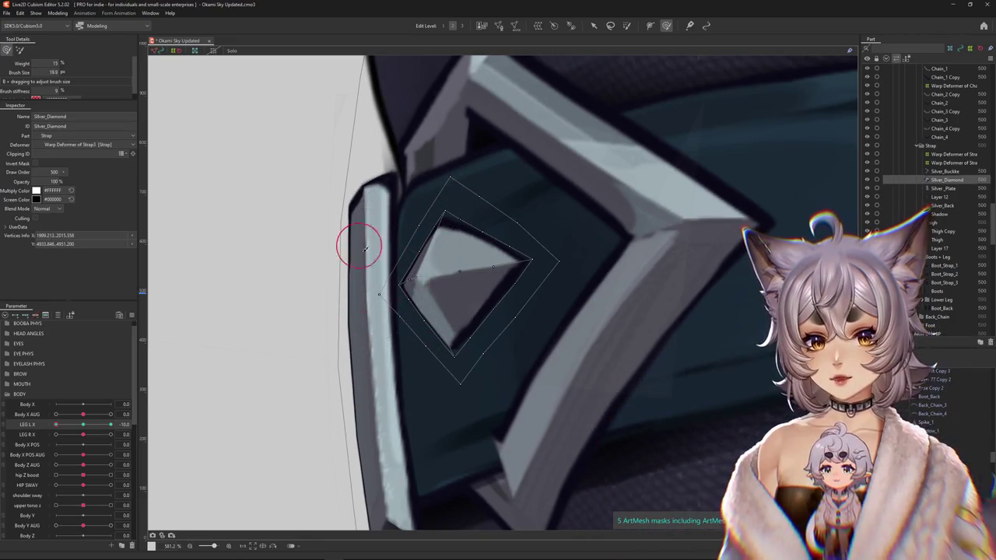
pyautogui.moveTo(410, 285); pyautogui.dragTo(407, 285)
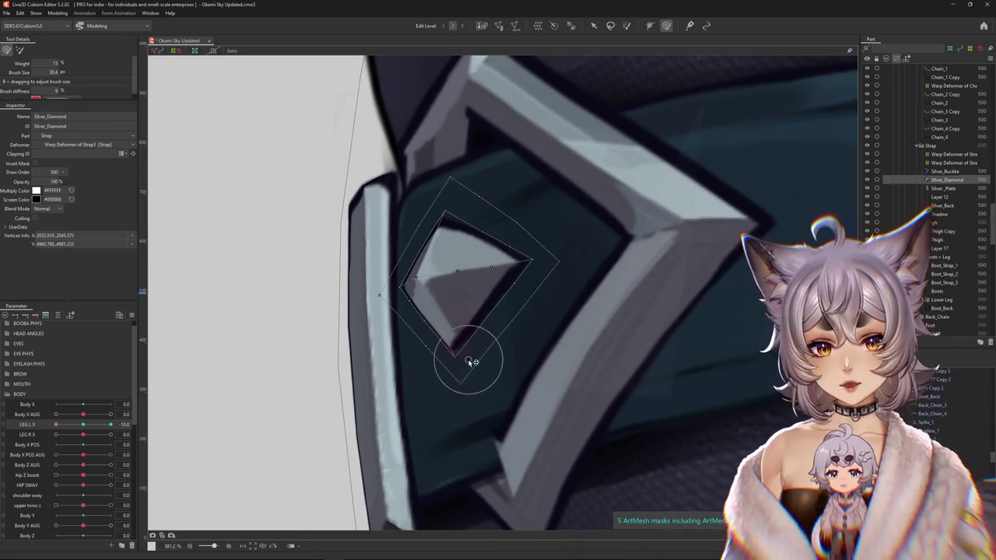
pyautogui.moveTo(417, 344); pyautogui.dragTo(406, 311)
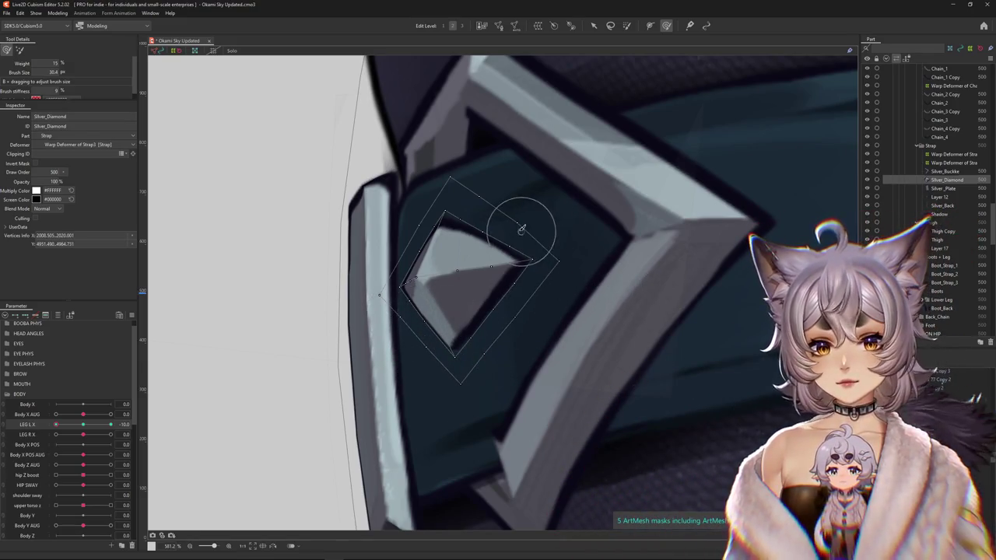
pyautogui.moveTo(534, 233); pyautogui.dragTo(494, 260)
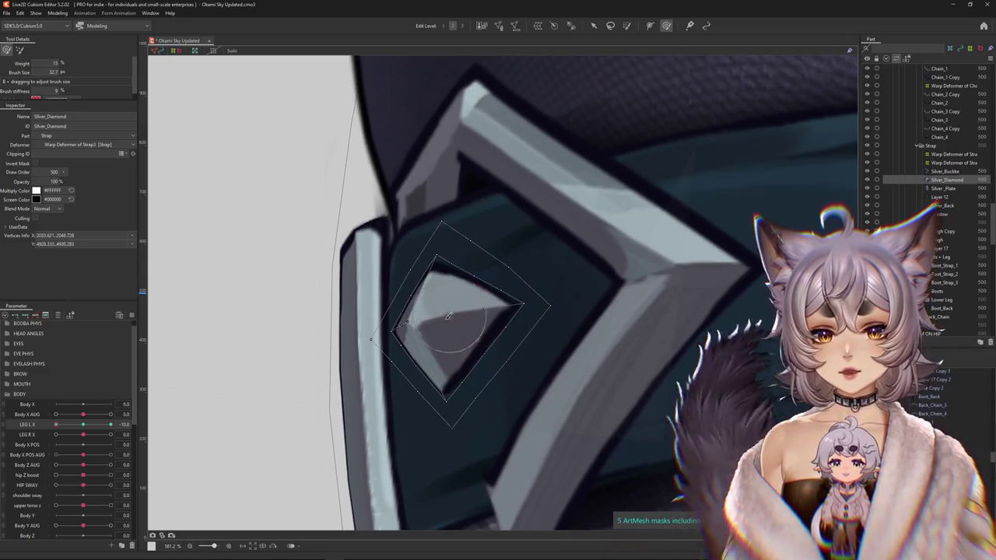
pyautogui.moveTo(467, 331)
pyautogui.mouseDown()
pyautogui.moveTo(455, 315)
pyautogui.moveTo(492, 359)
pyautogui.mouseUp()
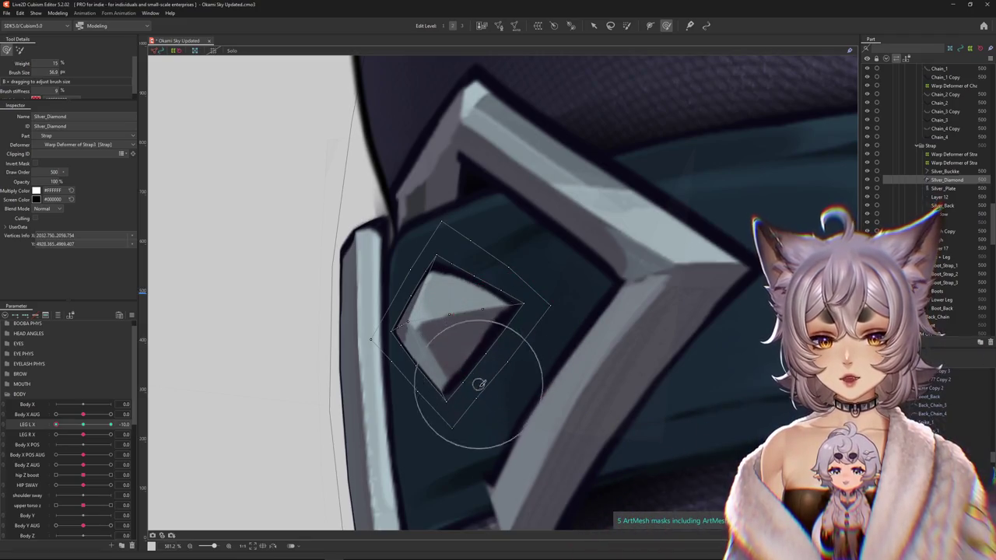
pyautogui.scroll(-2, 459, 358)
pyautogui.moveTo(444, 312); pyautogui.dragTo(204, 396)
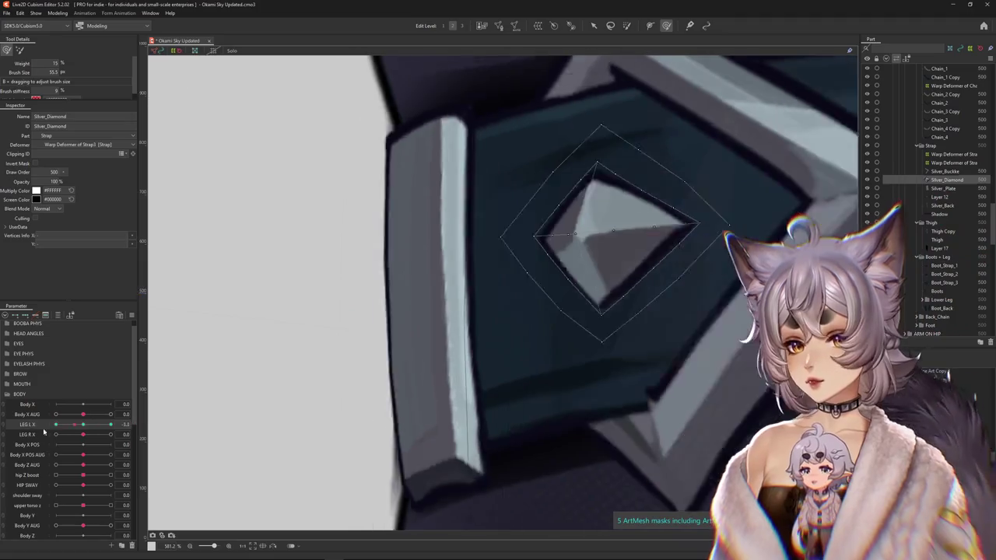
# Set LEG L X to -10 and bend the diamond's lower corner and upper edge to fit.
pyautogui.click(112, 424)
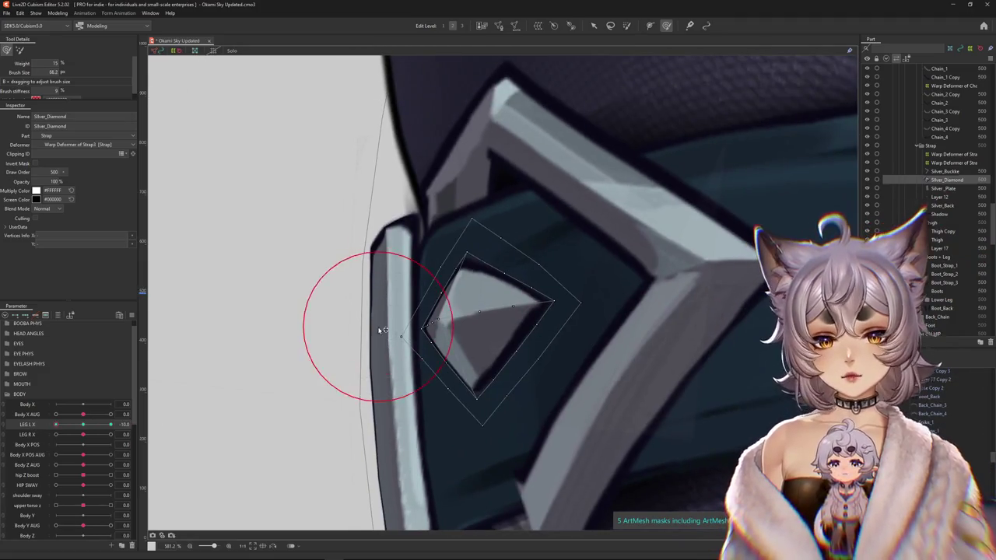
pyautogui.scroll(1, 458, 299)
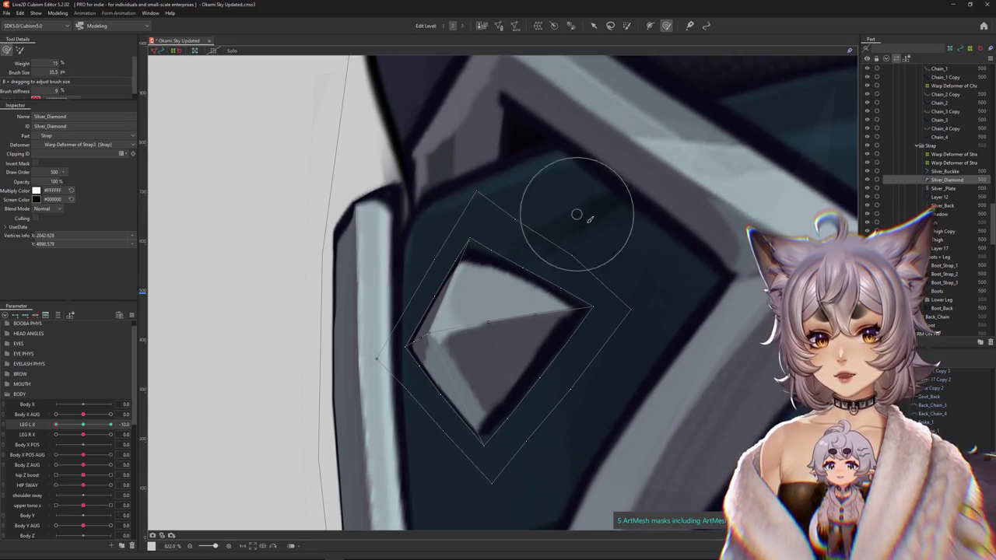
pyautogui.moveTo(591, 242); pyautogui.dragTo(619, 254)
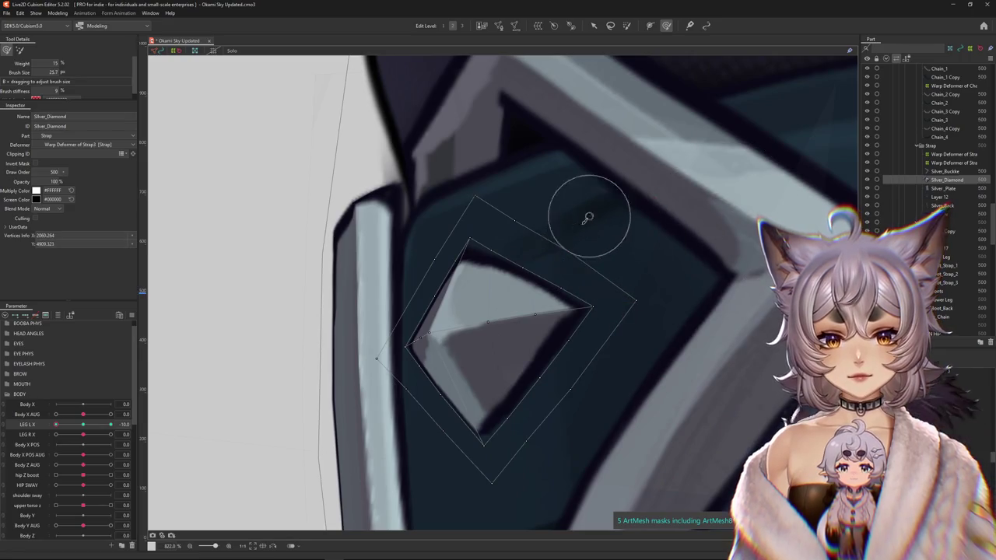
pyautogui.moveTo(402, 244); pyautogui.dragTo(413, 337)
pyautogui.hscroll(2, 413, 336)
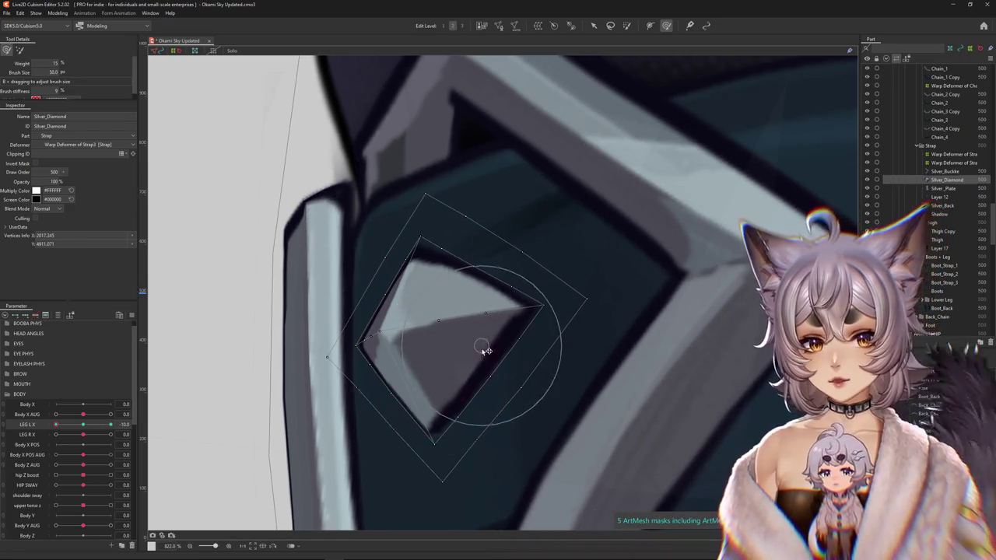
pyautogui.scroll(-2, 483, 354)
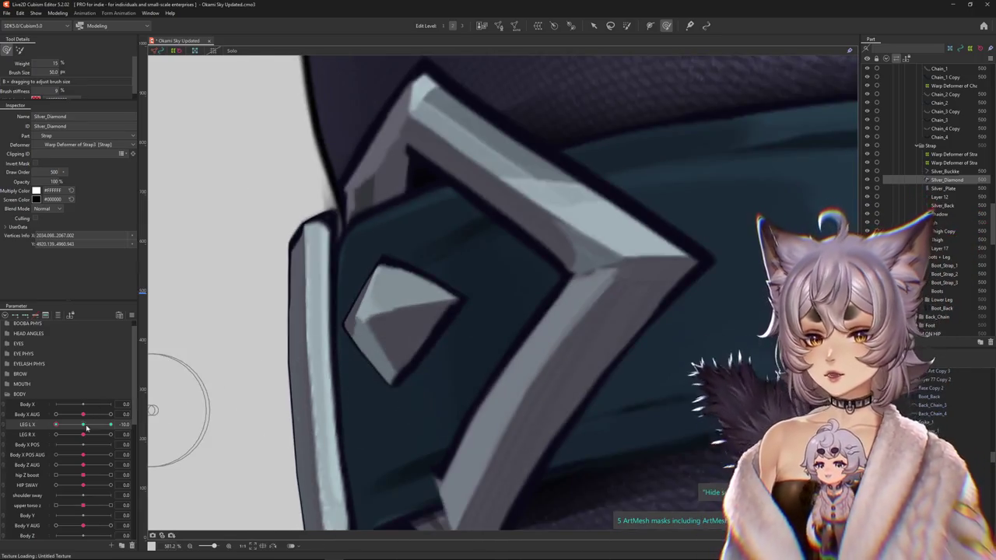
pyautogui.moveTo(56, 425); pyautogui.dragTo(135, 424)
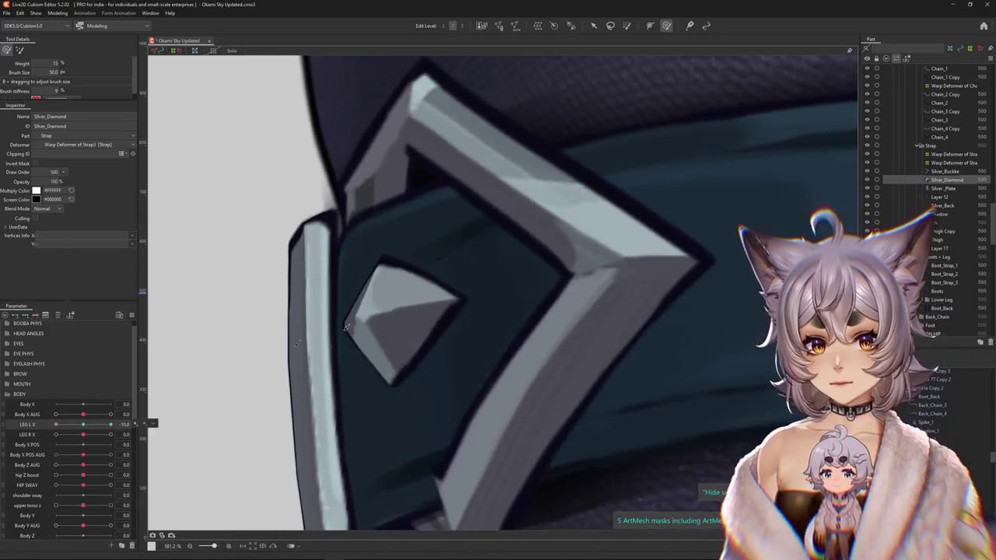
pyautogui.moveTo(542, 277); pyautogui.dragTo(400, 438)
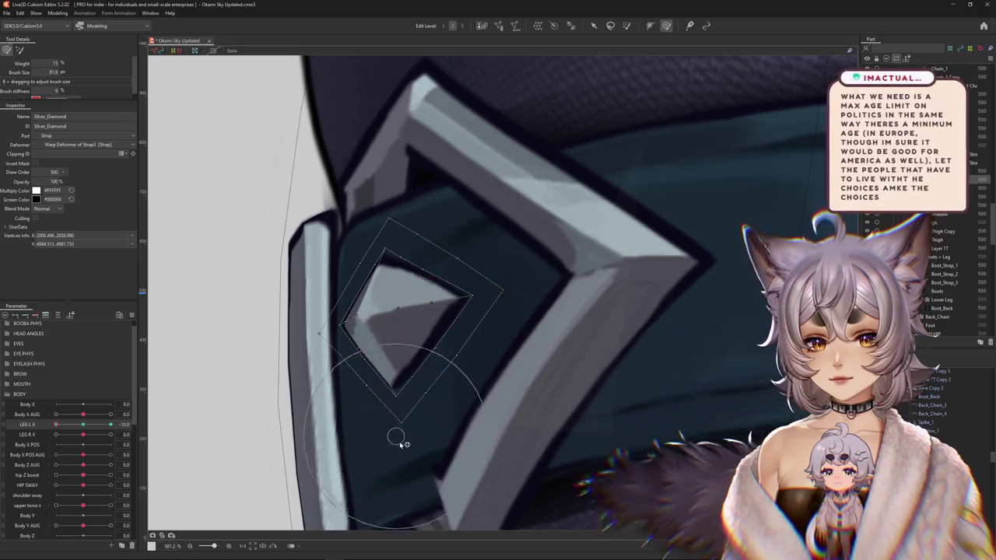
pyautogui.hscroll(-2, 389, 428)
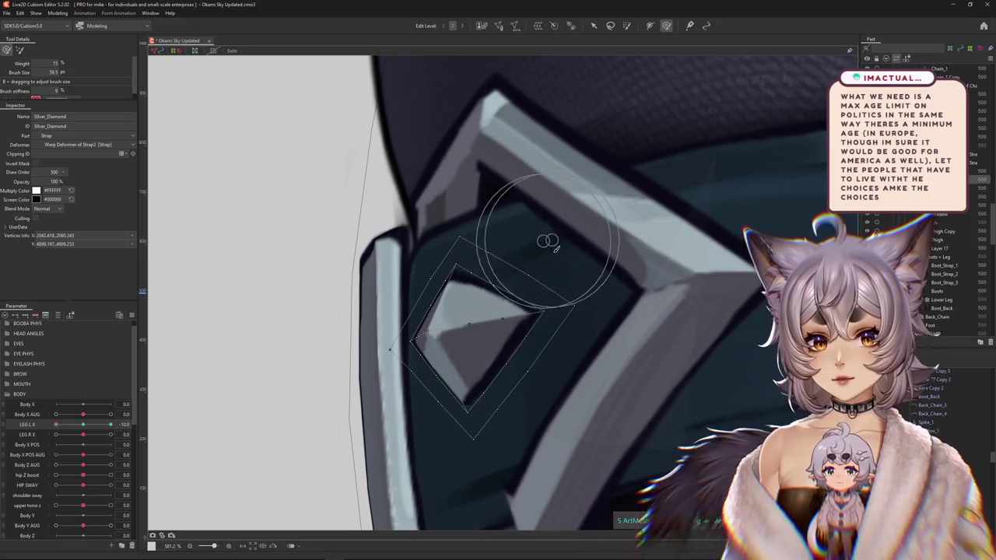
pyautogui.moveTo(482, 219); pyautogui.dragTo(544, 244)
pyautogui.scroll(-1, 591, 329)
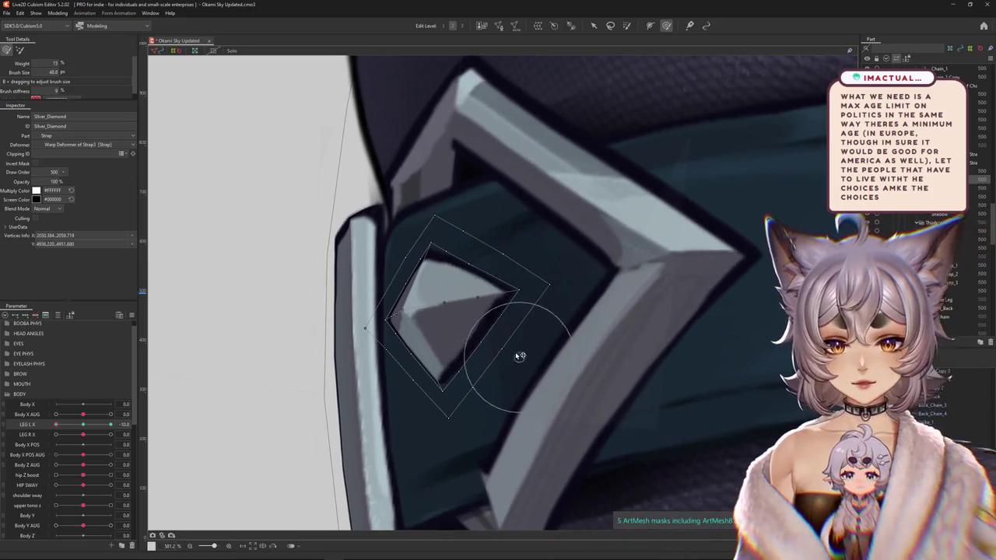
pyautogui.scroll(-2, 529, 369)
pyautogui.scroll(-1, 529, 369)
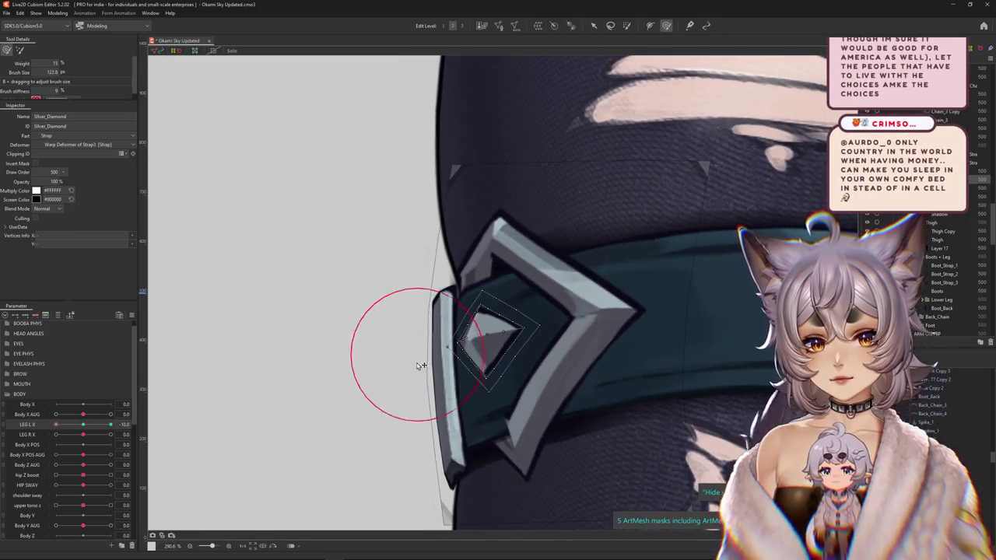
# Resize the deform brush to 67.1 and tweak the diamond's lower-left side, left side and top corner.
pyautogui.moveTo(420, 365); pyautogui.dragTo(401, 360)
pyautogui.moveTo(438, 405); pyautogui.dragTo(449, 379)
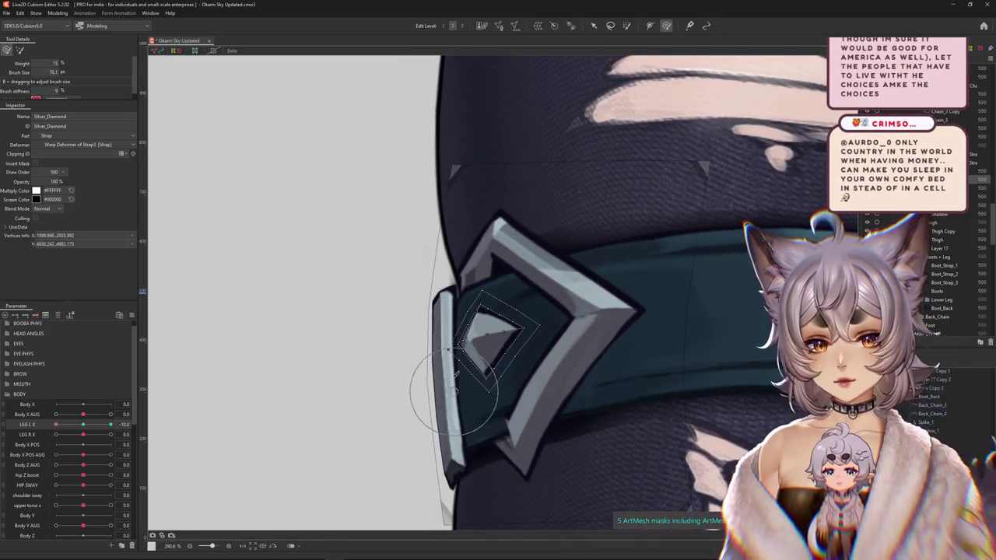
pyautogui.moveTo(451, 299); pyautogui.dragTo(572, 311)
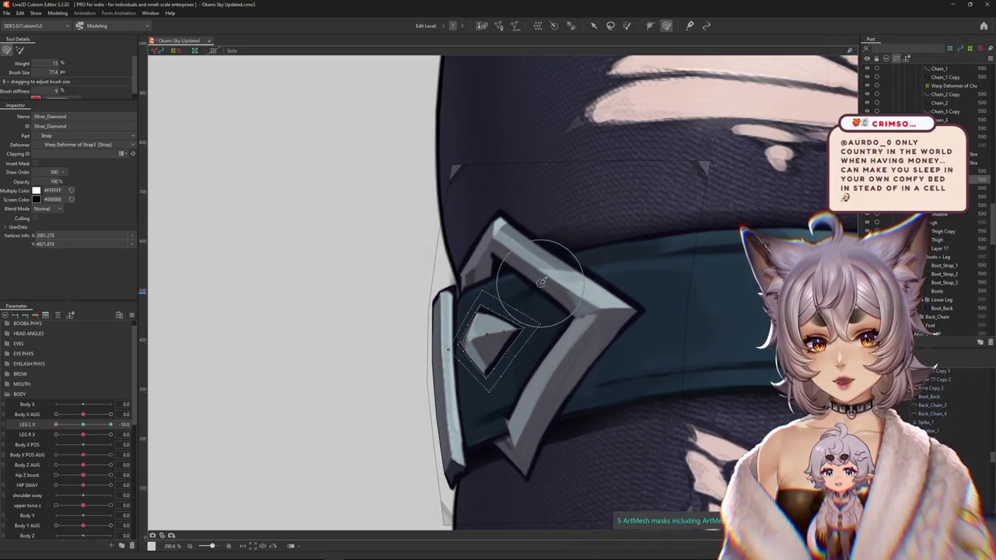
pyautogui.moveTo(528, 369); pyautogui.dragTo(515, 358)
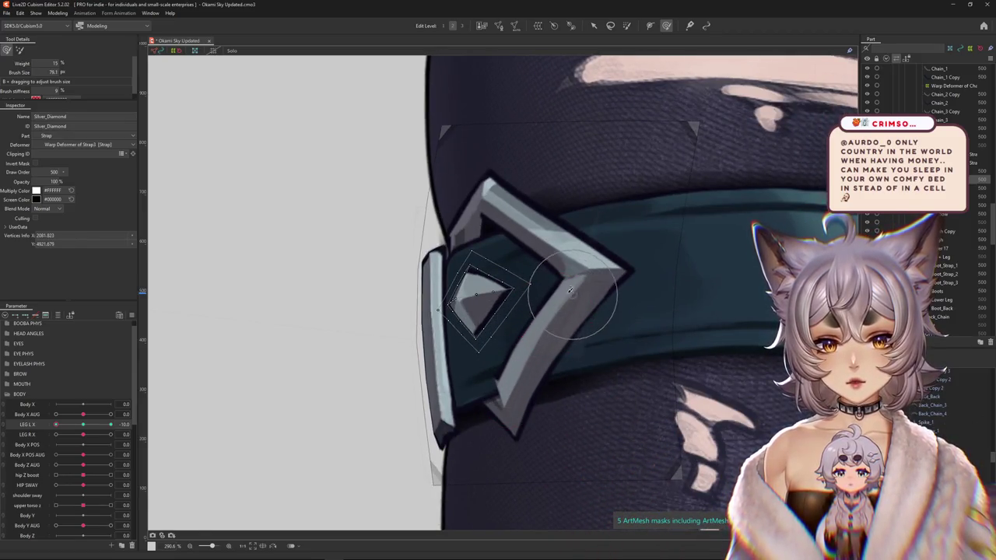
pyautogui.moveTo(502, 211); pyautogui.dragTo(478, 211)
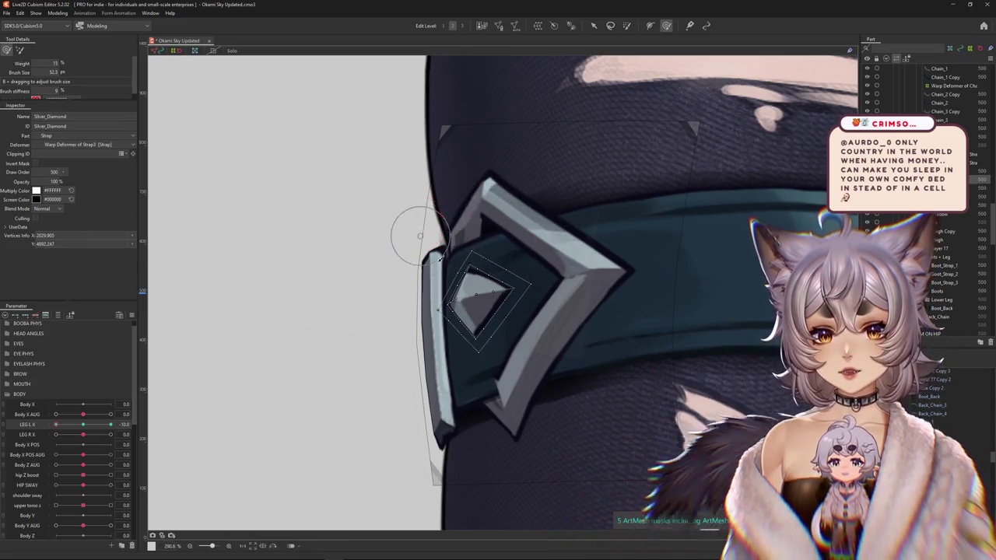
pyautogui.scroll(3, 442, 312)
pyautogui.moveTo(478, 322)
pyautogui.mouseDown()
pyautogui.moveTo(405, 364)
pyautogui.moveTo(534, 242)
pyautogui.mouseUp()
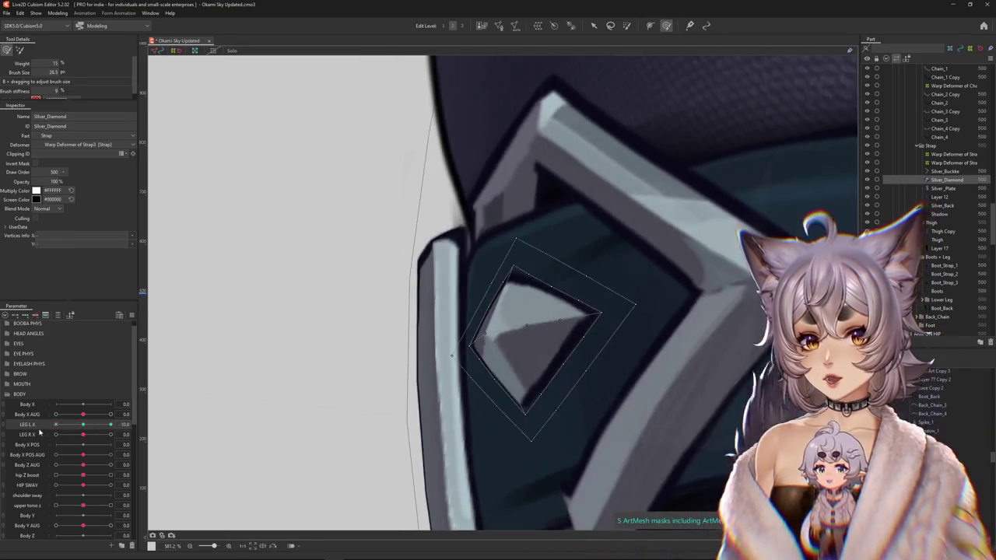
pyautogui.moveTo(639, 372)
pyautogui.mouseDown()
pyautogui.moveTo(534, 372)
pyautogui.moveTo(545, 346)
pyautogui.moveTo(606, 289)
pyautogui.moveTo(559, 315)
pyautogui.moveTo(538, 342)
pyautogui.mouseUp()
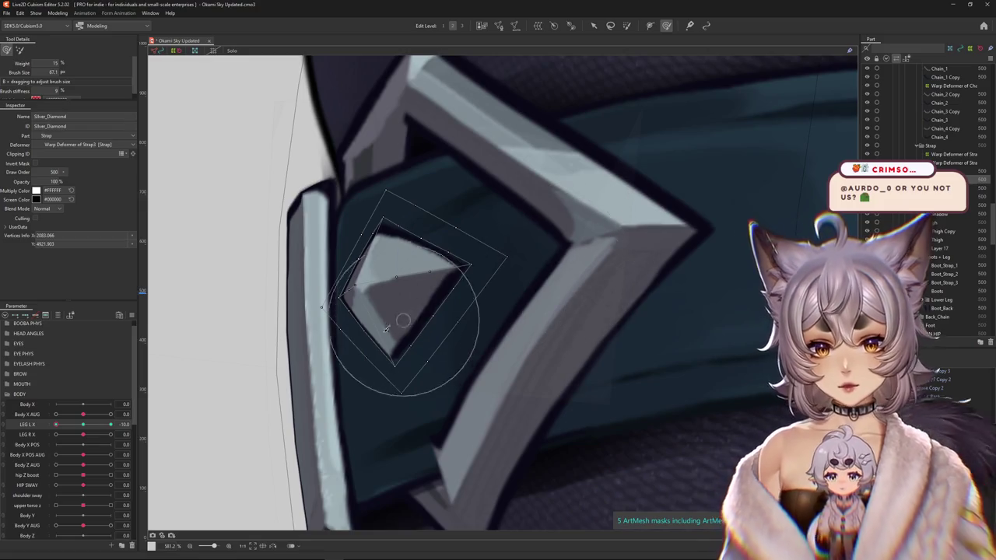
# Sweep LEG L X from 0 to 10 to preview the diamond, then bring up the LEG L X key options.
pyautogui.scroll(-3, 402, 319)
pyautogui.scroll(3, 465, 315)
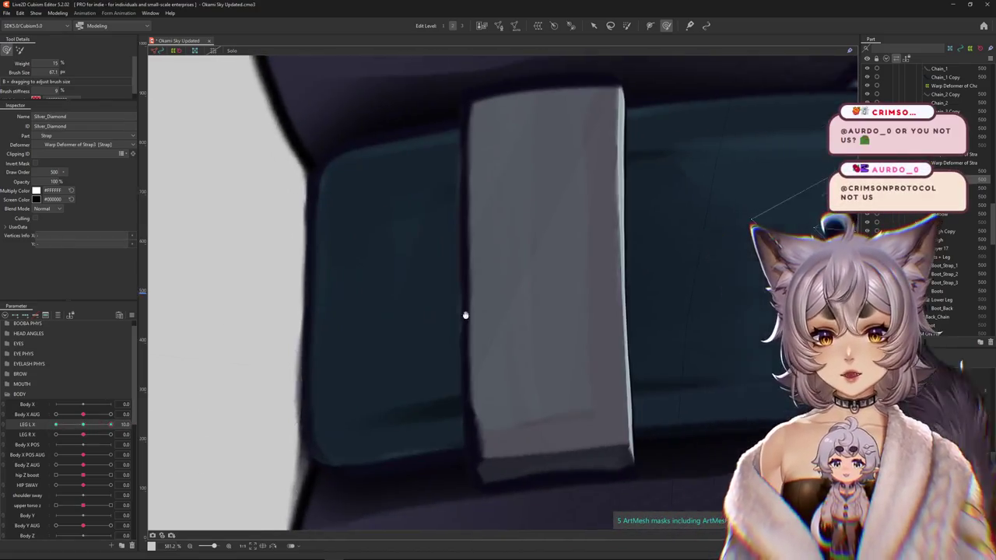
pyautogui.scroll(-3, 465, 315)
pyautogui.scroll(3, 274, 361)
pyautogui.scroll(-2, 252, 375)
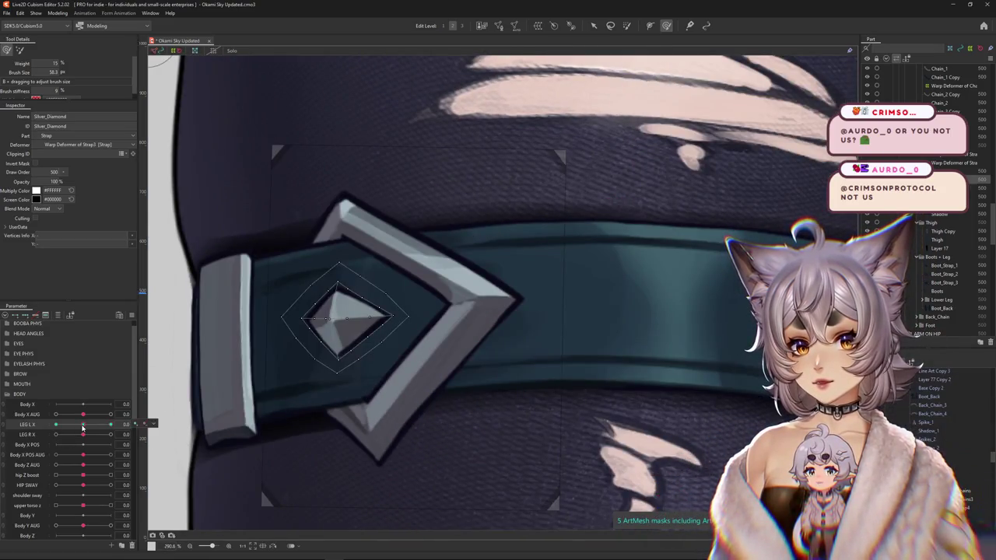
pyautogui.moveTo(83, 427); pyautogui.dragTo(102, 429)
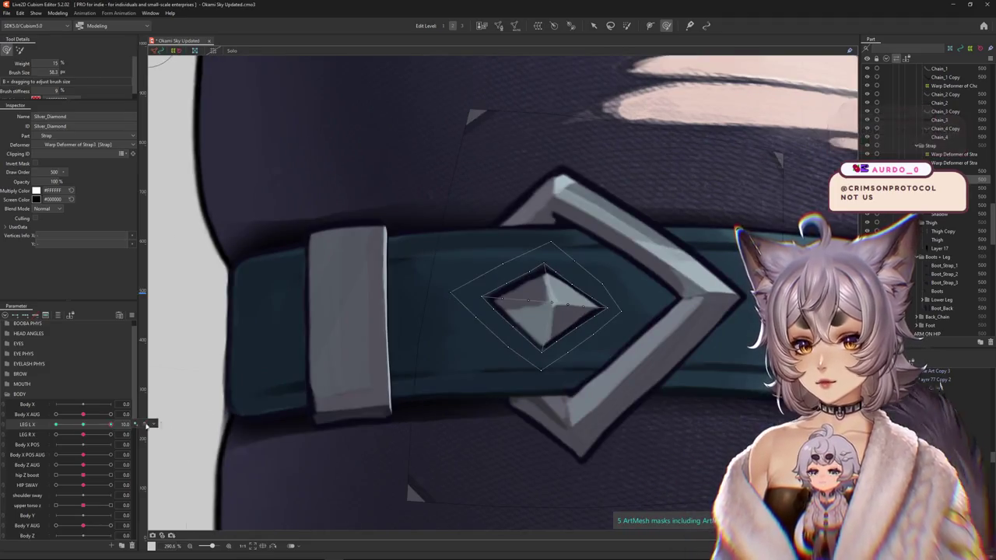
pyautogui.click(135, 425)
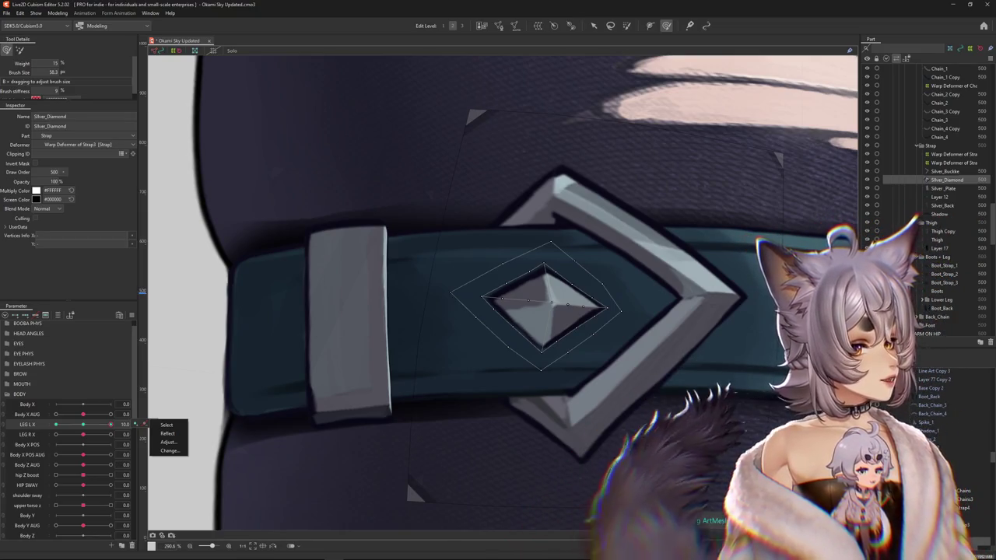
# Dismiss the key menu and zoom out to show more of the belt.
pyautogui.scroll(-2, 690, 319)
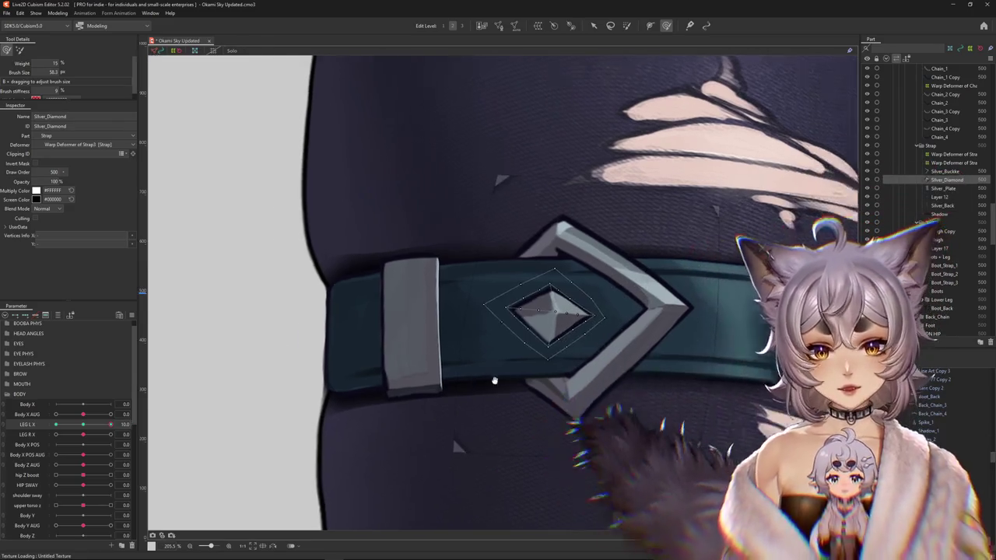
# Select the diamond mesh and pull its top outer corner and lower-left area into place.
pyautogui.moveTo(623, 350); pyautogui.dragTo(525, 354)
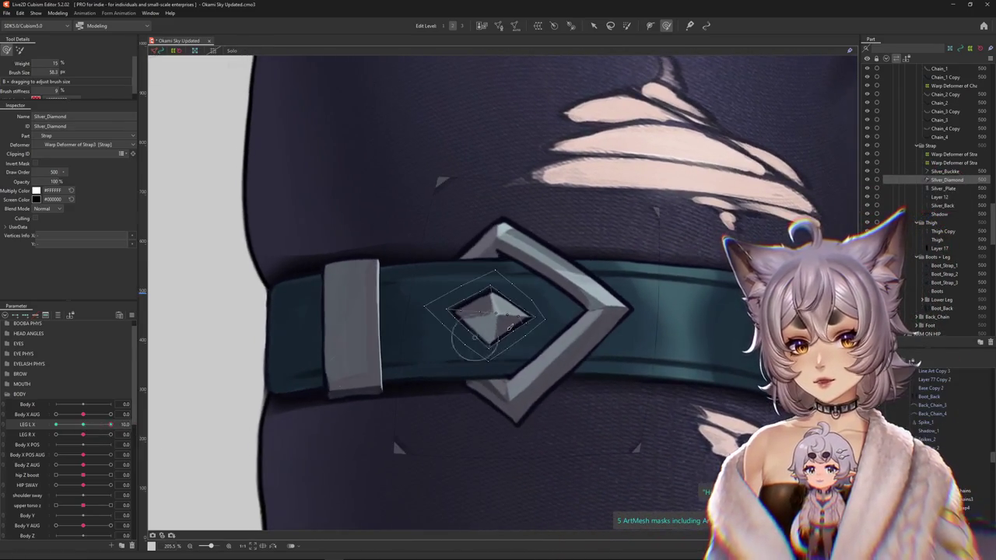
pyautogui.scroll(3, 489, 315)
pyautogui.click(489, 316)
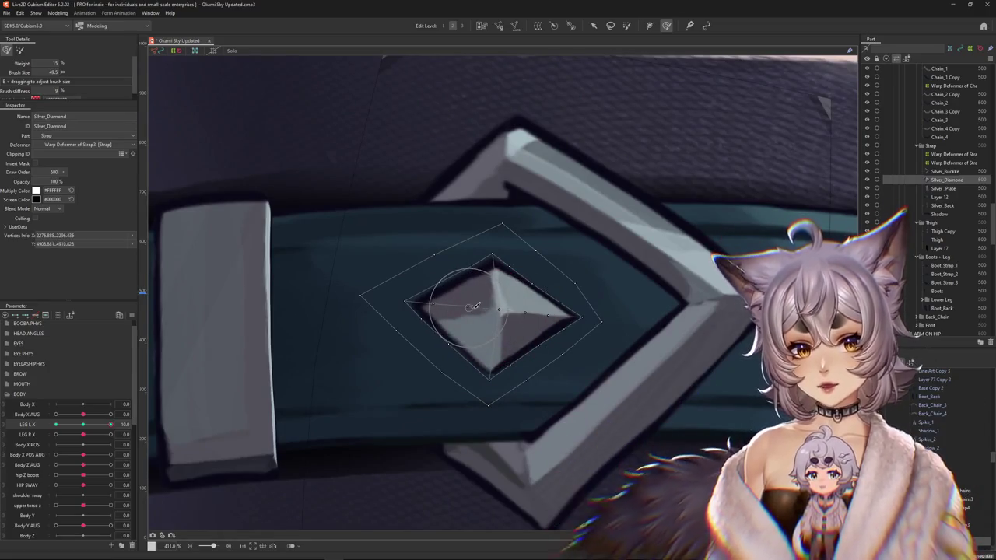
pyautogui.moveTo(470, 322); pyautogui.dragTo(457, 345)
pyautogui.moveTo(476, 257)
pyautogui.mouseDown()
pyautogui.moveTo(487, 226)
pyautogui.moveTo(527, 285)
pyautogui.mouseUp()
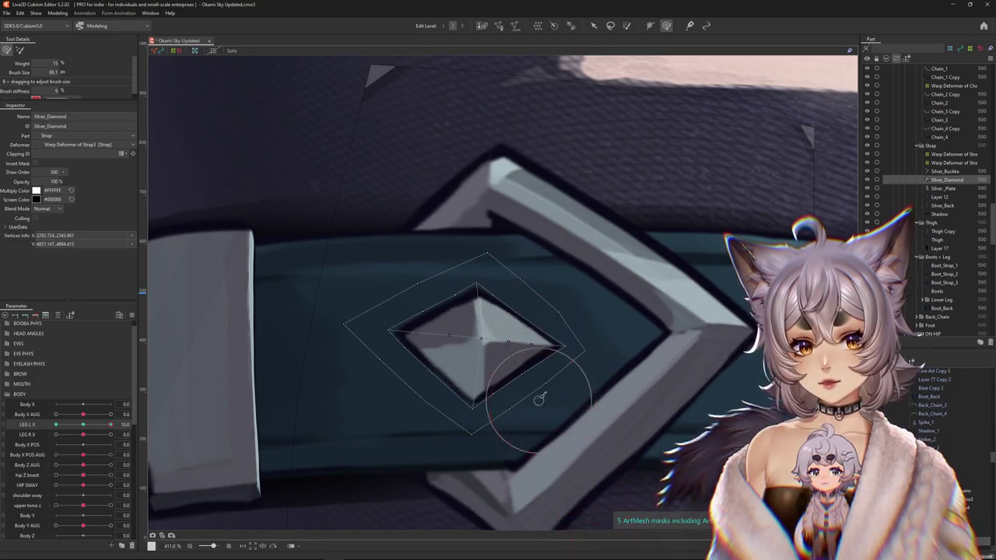
pyautogui.moveTo(520, 412)
pyautogui.mouseDown()
pyautogui.moveTo(417, 387)
pyautogui.moveTo(383, 344)
pyautogui.mouseUp()
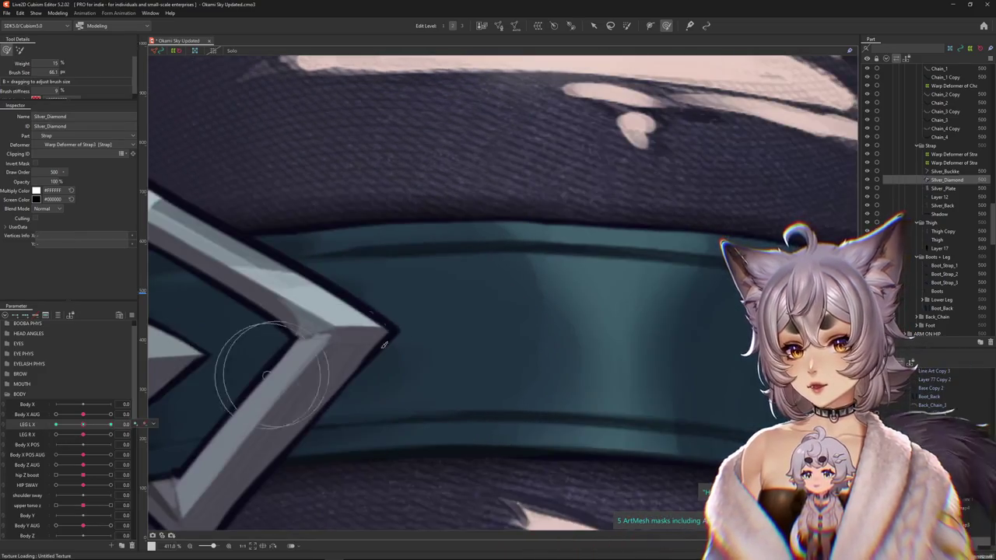
pyautogui.scroll(-3, 384, 345)
pyautogui.scroll(3, 378, 356)
pyautogui.click(358, 342)
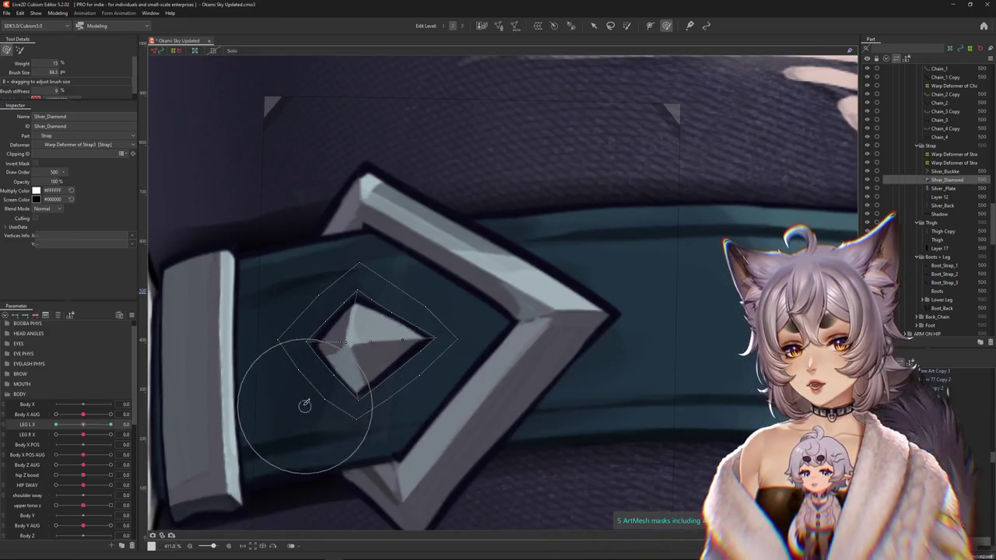
pyautogui.moveTo(305, 405); pyautogui.dragTo(304, 393)
# With a smaller brush, fit the diamond's right side, top corner and edges into the frame.
pyautogui.moveTo(284, 282); pyautogui.dragTo(418, 238)
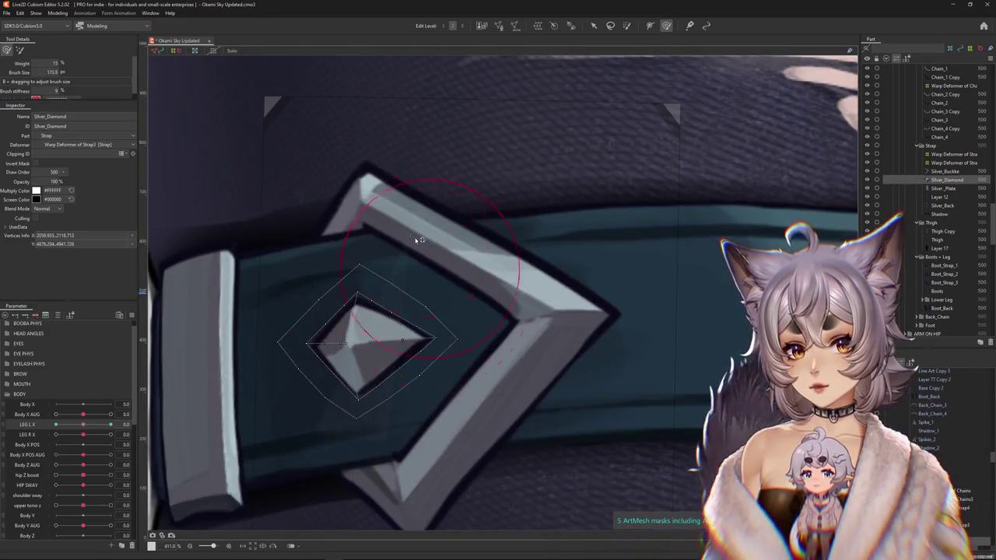
pyautogui.click(398, 298)
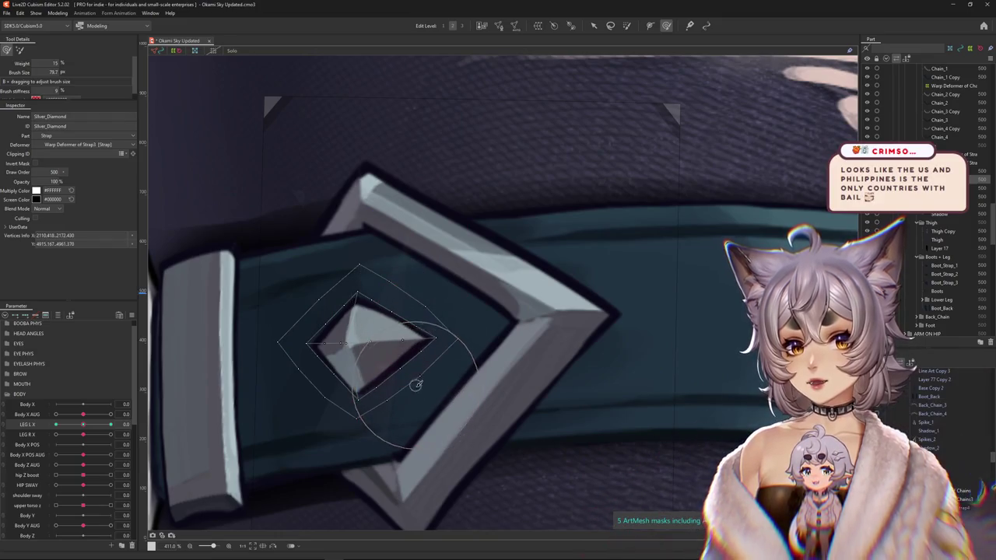
pyautogui.moveTo(420, 389); pyautogui.dragTo(450, 388)
pyautogui.moveTo(387, 291); pyautogui.dragTo(382, 253)
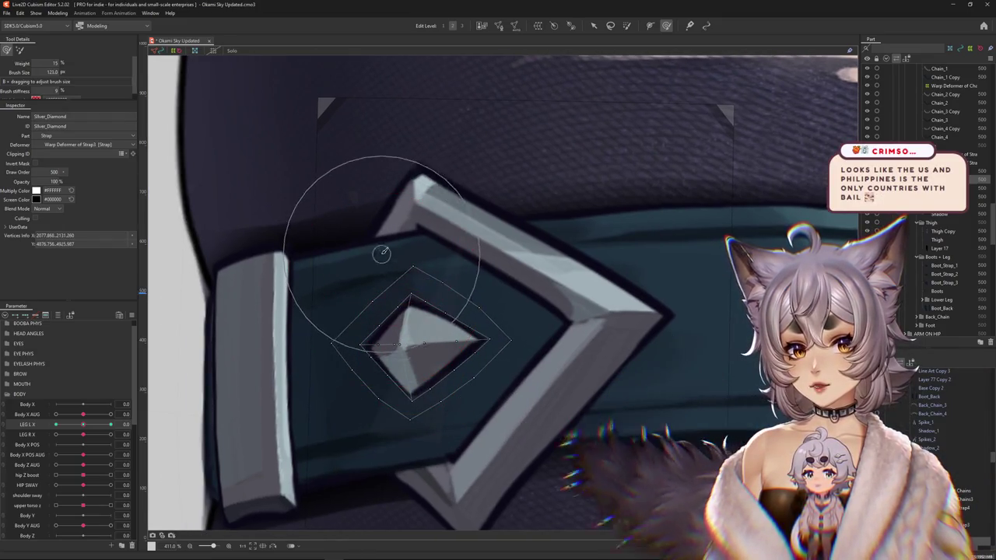
pyautogui.moveTo(520, 409)
pyautogui.mouseDown()
pyautogui.moveTo(471, 361)
pyautogui.moveTo(463, 294)
pyautogui.mouseUp()
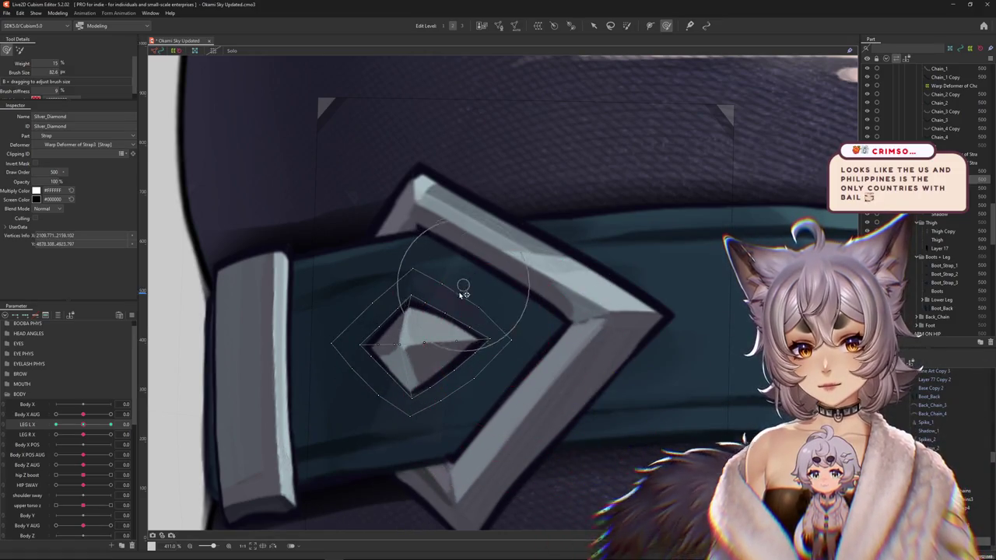
pyautogui.moveTo(478, 424); pyautogui.dragTo(482, 397)
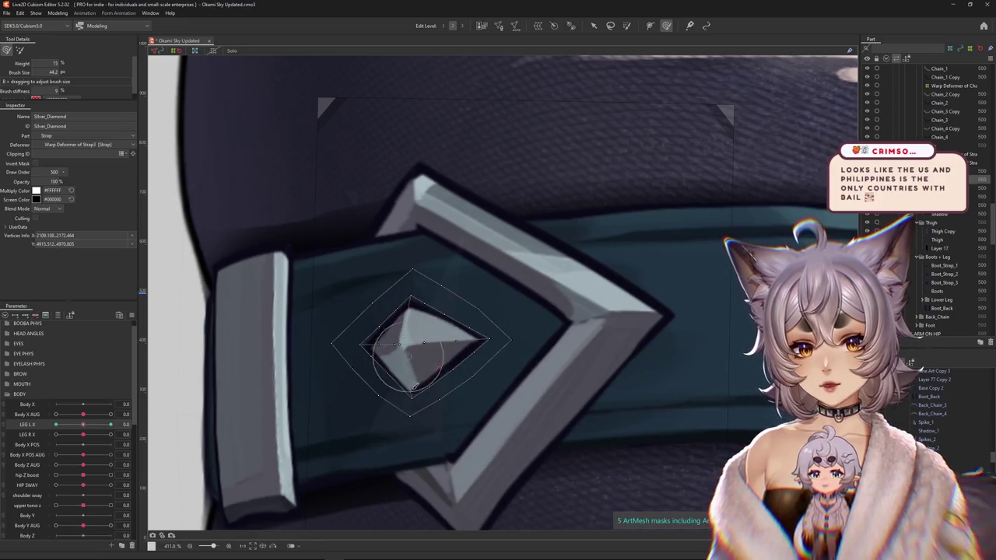
pyautogui.moveTo(411, 256)
pyautogui.mouseDown()
pyautogui.moveTo(476, 265)
pyautogui.moveTo(400, 267)
pyautogui.mouseUp()
pyautogui.moveTo(84, 424); pyautogui.dragTo(87, 425)
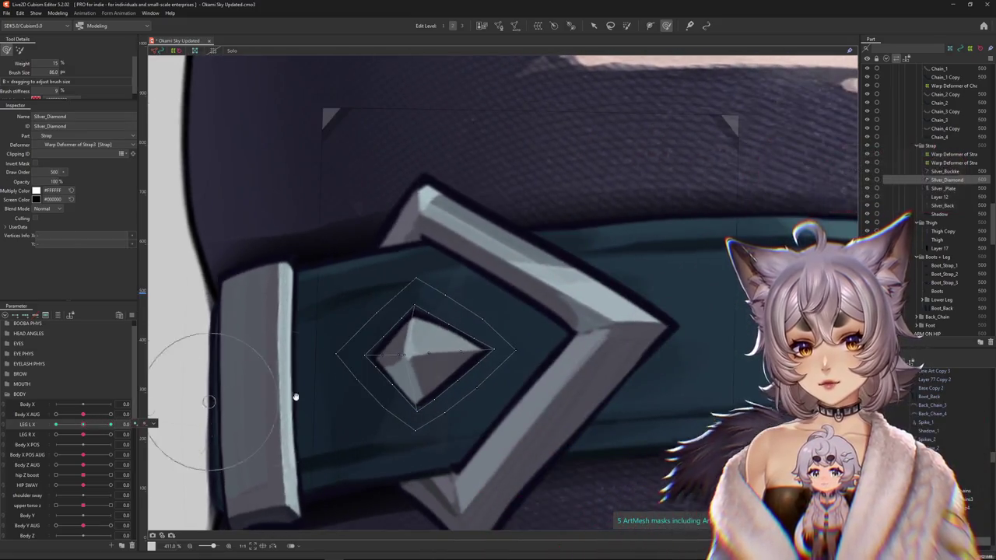
# Enlarge the brush and reshape the diamond's lower-left side, left point and lower edge.
pyautogui.moveTo(295, 398); pyautogui.dragTo(376, 386)
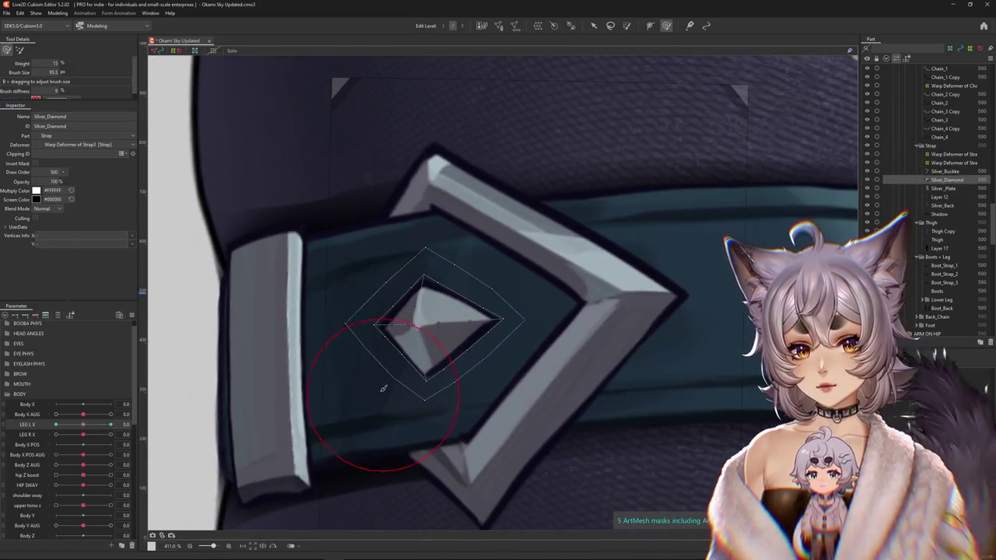
pyautogui.moveTo(491, 260); pyautogui.dragTo(545, 312)
pyautogui.moveTo(534, 411)
pyautogui.mouseDown()
pyautogui.moveTo(485, 396)
pyautogui.moveTo(388, 299)
pyautogui.mouseUp()
pyautogui.scroll(3, 389, 299)
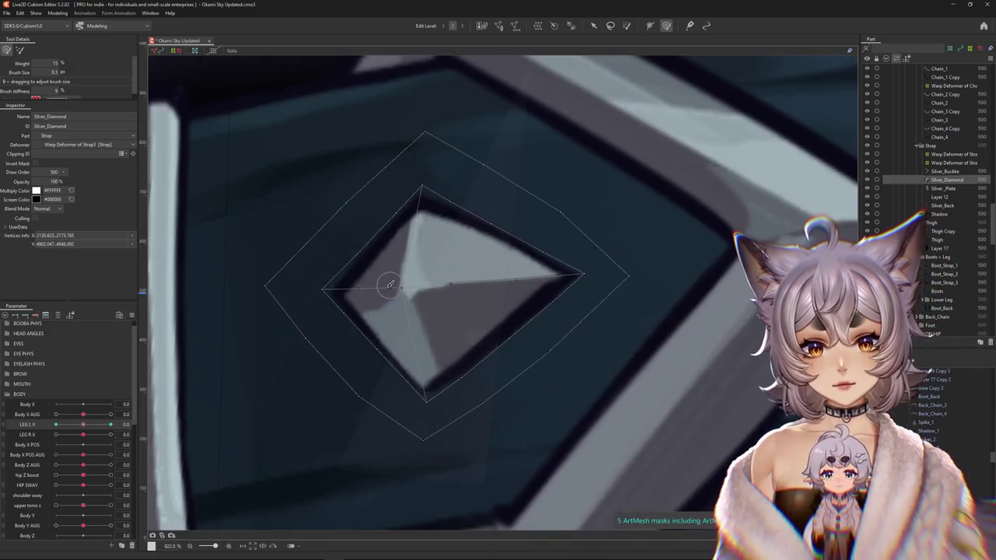
pyautogui.moveTo(286, 298); pyautogui.dragTo(305, 300)
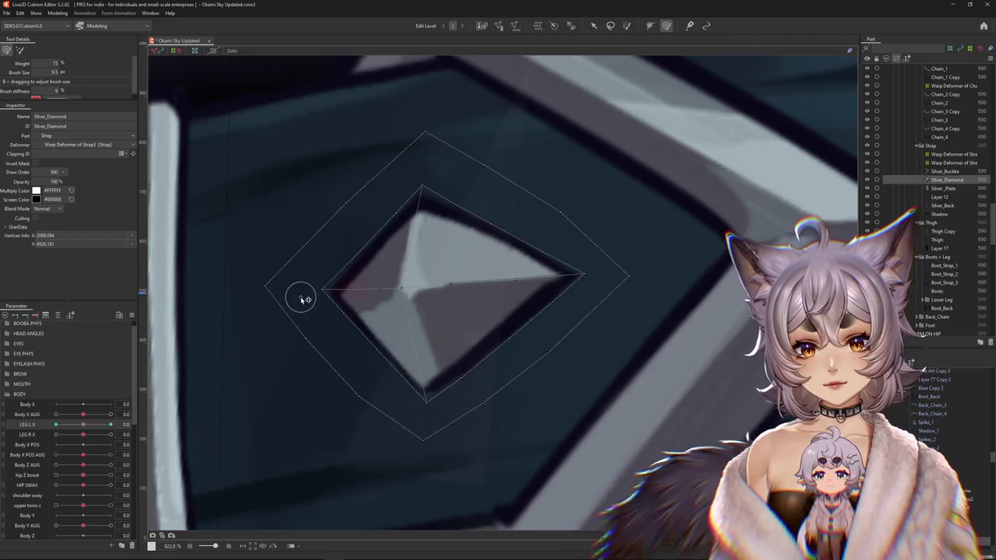
pyautogui.moveTo(362, 288); pyautogui.dragTo(376, 301)
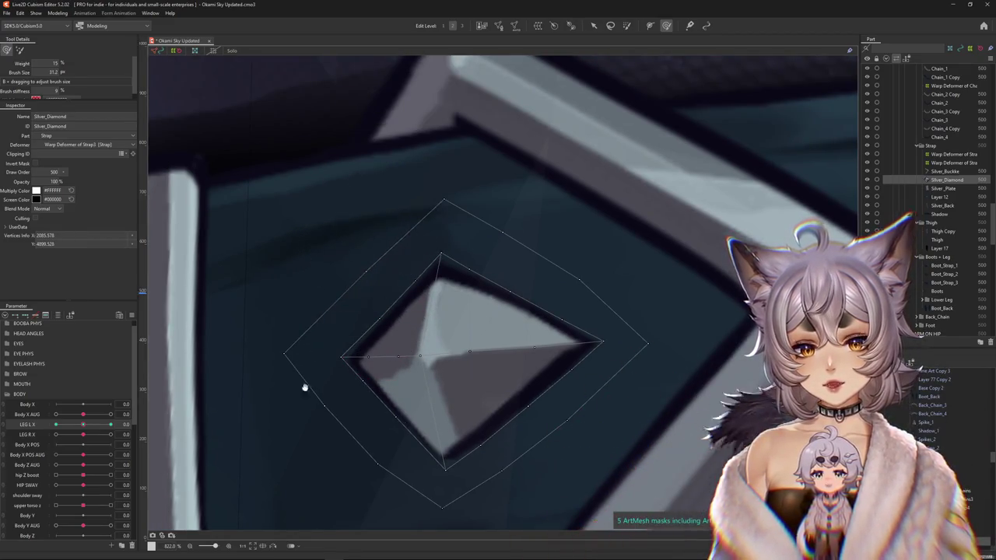
pyautogui.moveTo(304, 387); pyautogui.dragTo(332, 370)
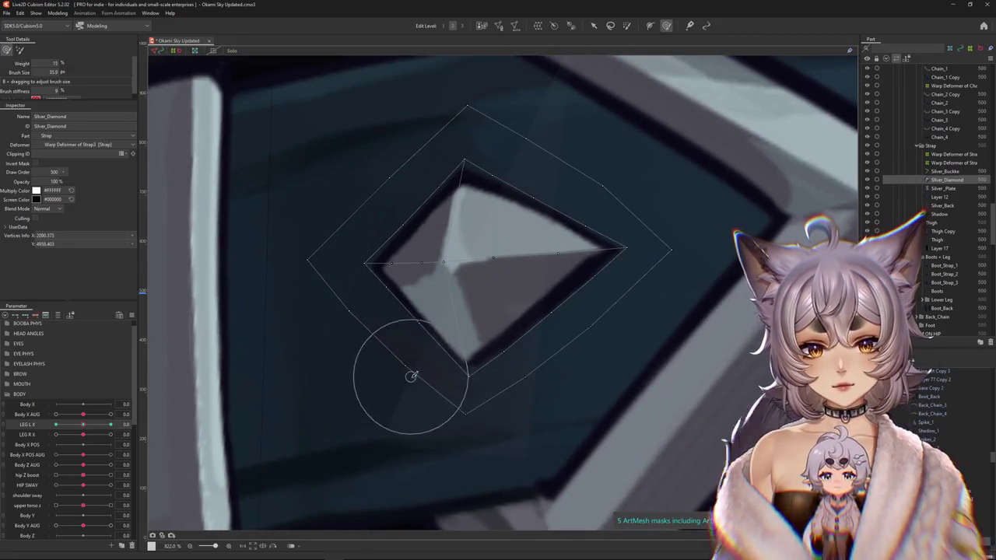
pyautogui.moveTo(412, 377); pyautogui.dragTo(606, 349)
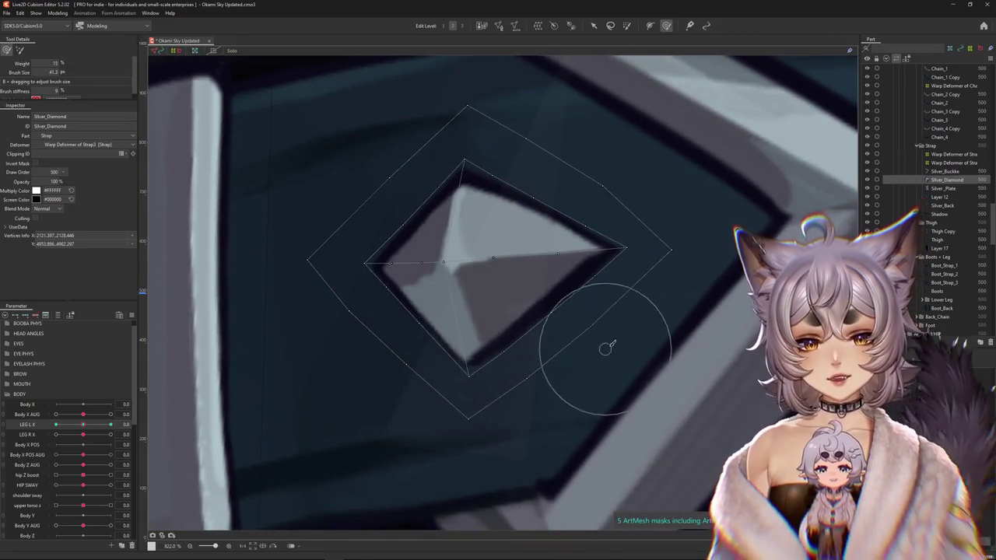
pyautogui.moveTo(737, 223); pyautogui.dragTo(633, 349)
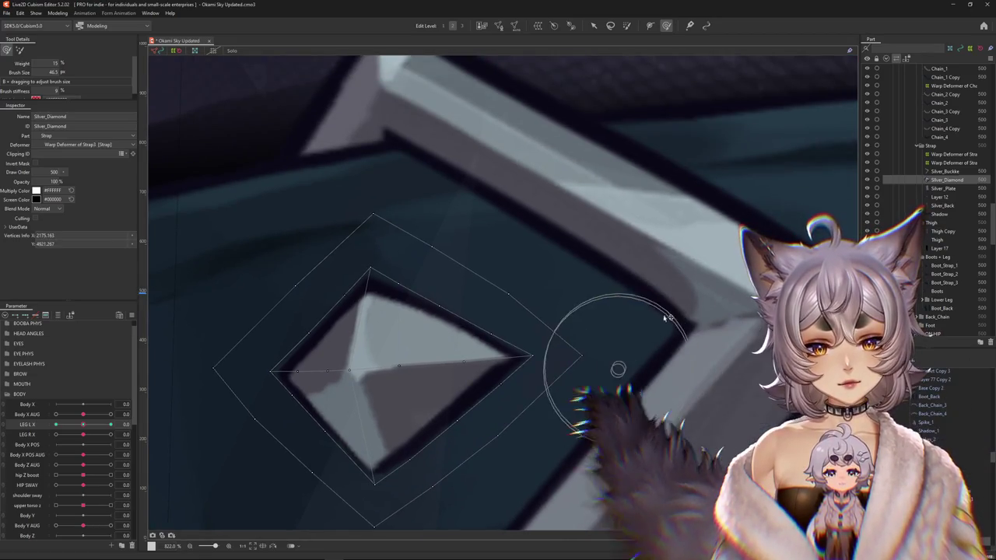
pyautogui.moveTo(449, 223); pyautogui.dragTo(476, 269)
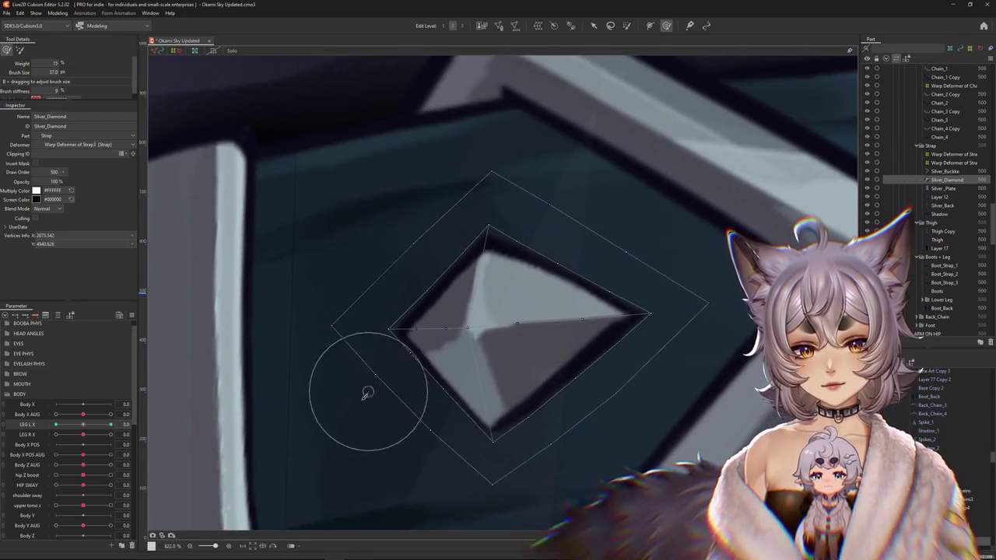
pyautogui.scroll(-3, 466, 424)
# Pose the leg at LEG L X -10 and select the diamond mesh vertices.
pyautogui.moveTo(84, 426); pyautogui.dragTo(56, 426)
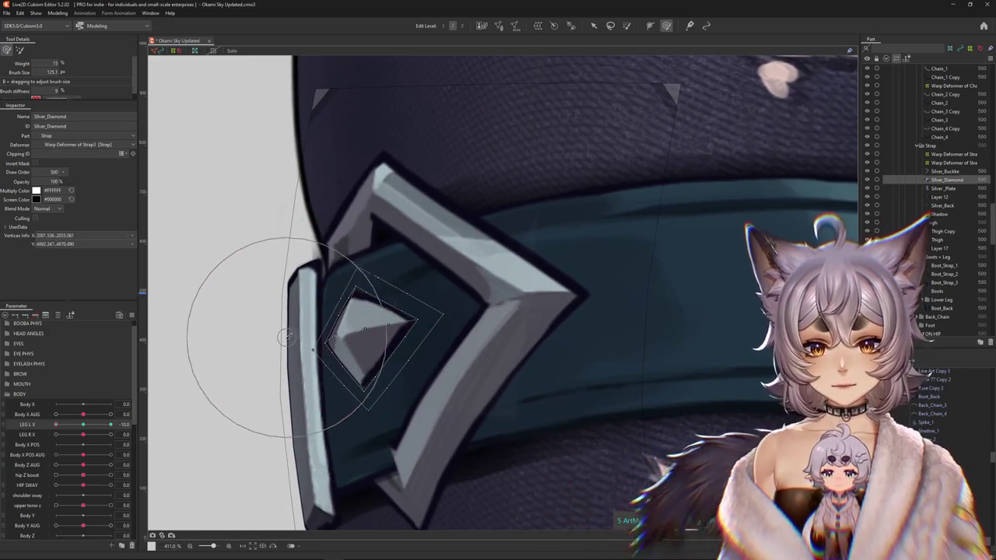
pyautogui.click(313, 410)
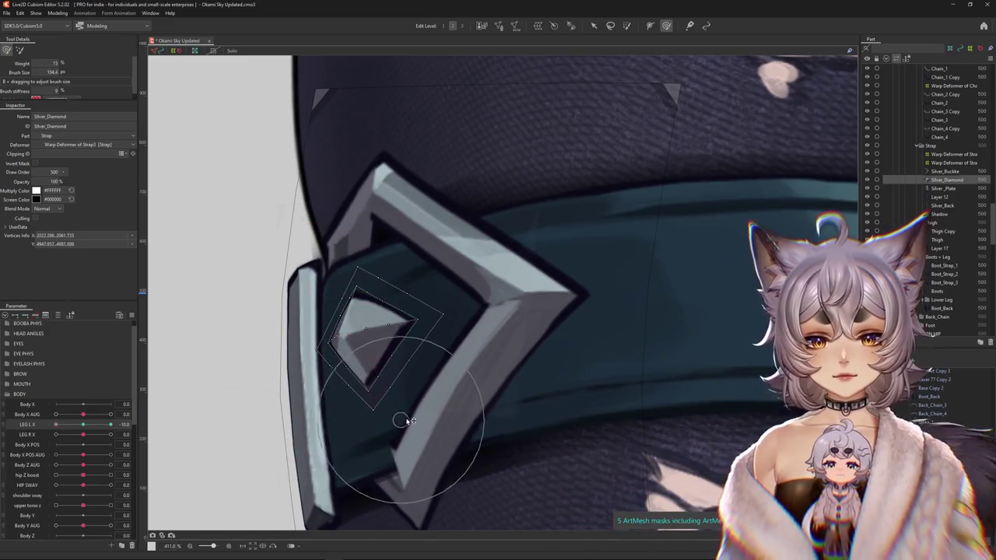
pyautogui.click(409, 272)
pyautogui.moveTo(408, 272); pyautogui.dragTo(441, 318)
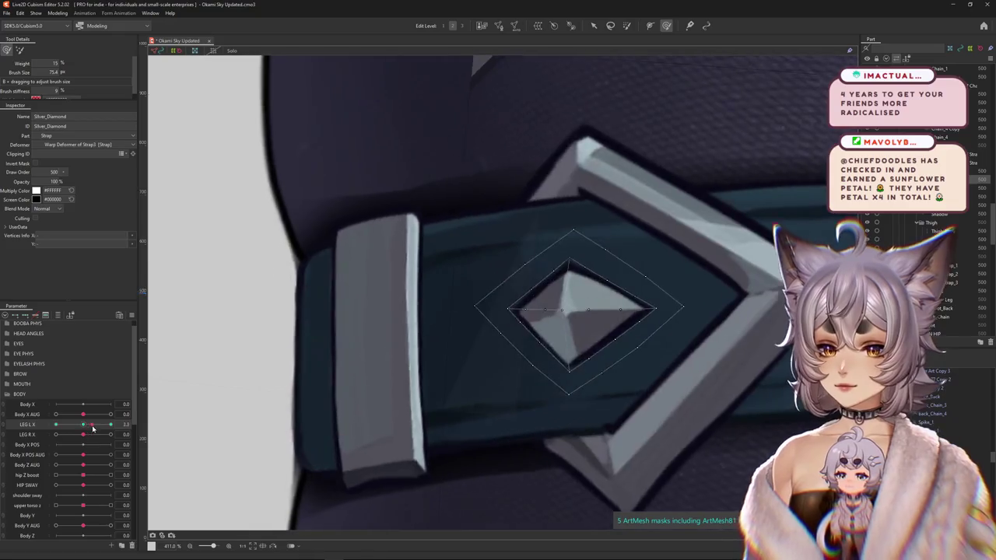
# Shrink the brush and fit Silver_Diamond inside the buckle at LEG L X 10.
pyautogui.moveTo(110, 424); pyautogui.dragTo(119, 410)
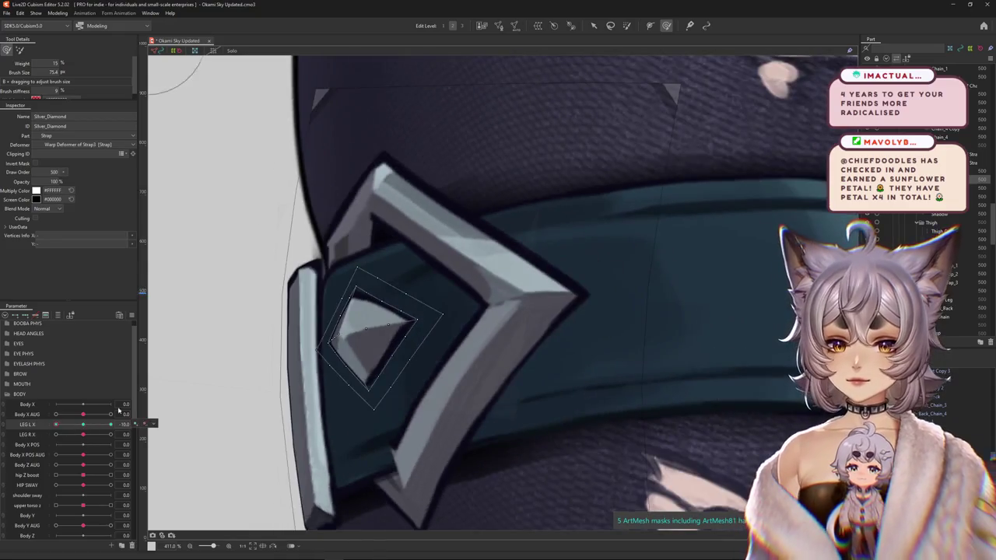
pyautogui.rightClick(103, 430)
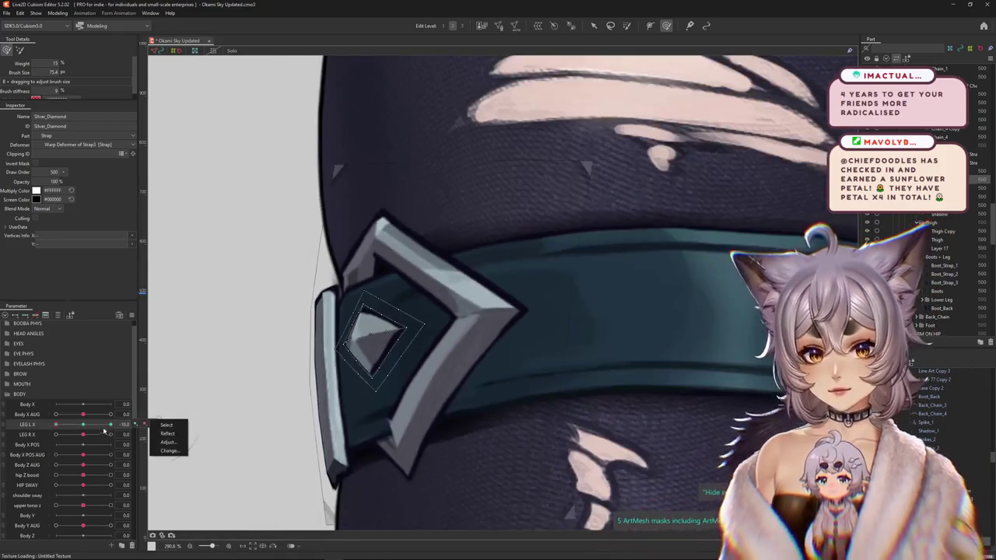
pyautogui.click(207, 387)
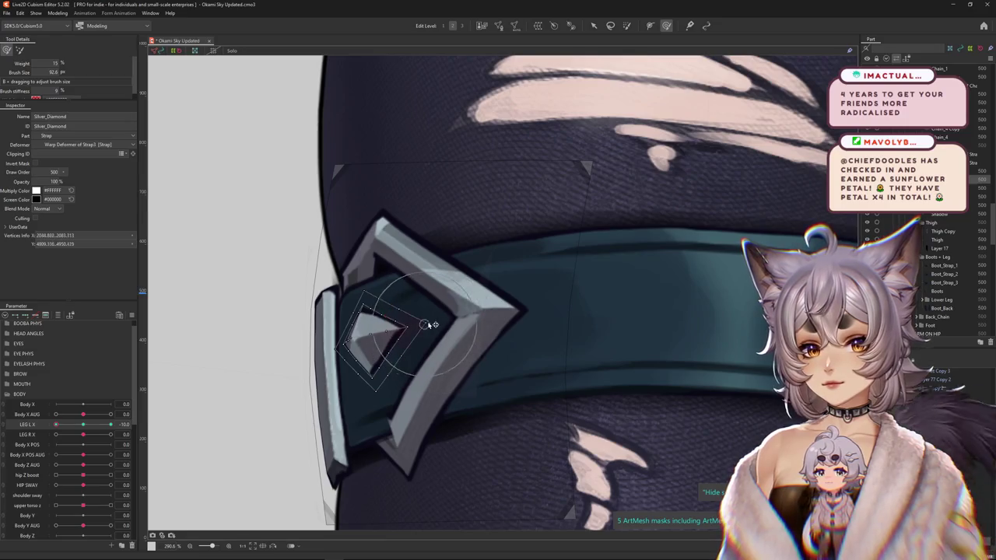
pyautogui.moveTo(432, 324); pyautogui.dragTo(385, 319)
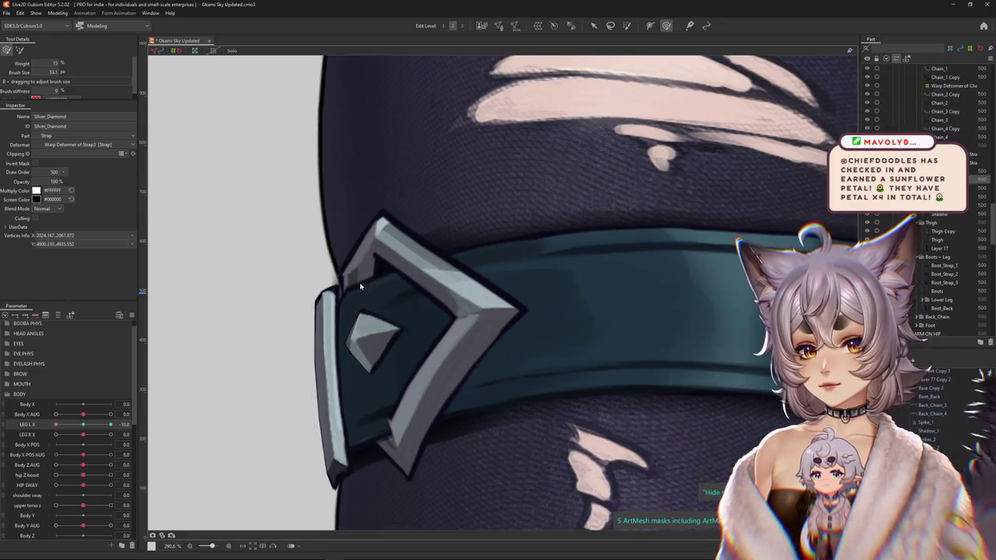
pyautogui.moveTo(104, 428)
pyautogui.mouseDown()
pyautogui.moveTo(80, 419)
pyautogui.moveTo(95, 431)
pyautogui.moveTo(79, 429)
pyautogui.moveTo(143, 424)
pyautogui.mouseUp()
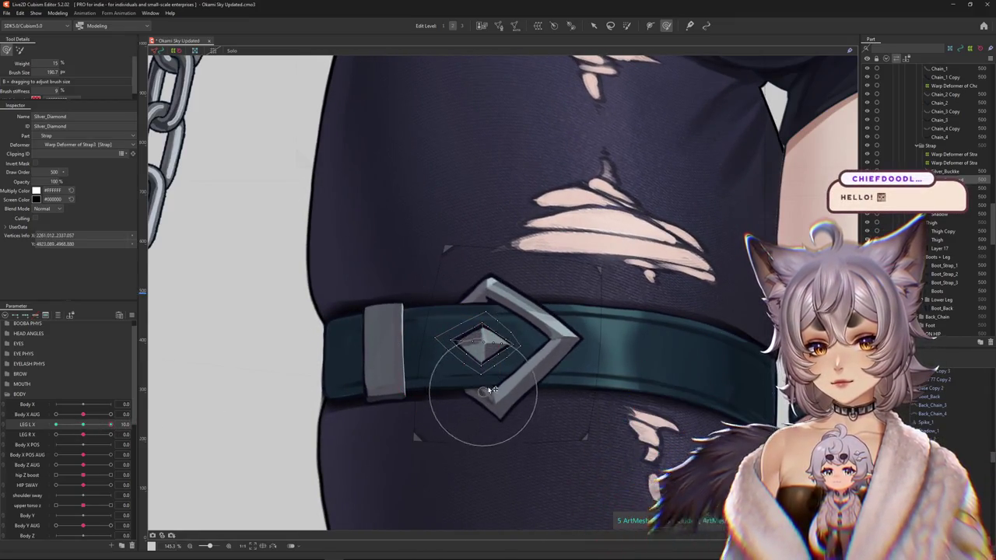
pyautogui.click(438, 349)
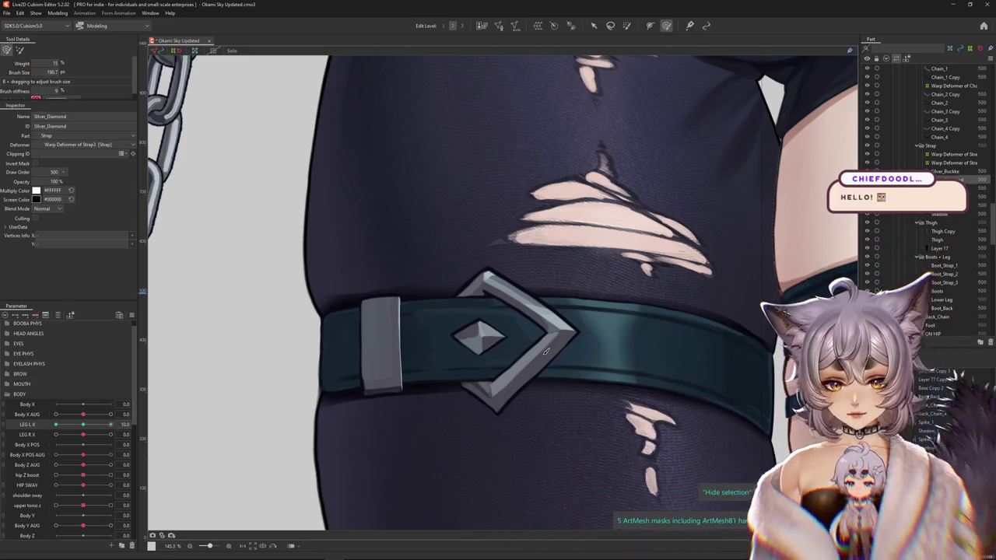
# Check the strap across the leg motion, then select the Silver_Buckke mesh on the canvas.
pyautogui.moveTo(100, 434); pyautogui.dragTo(83, 434)
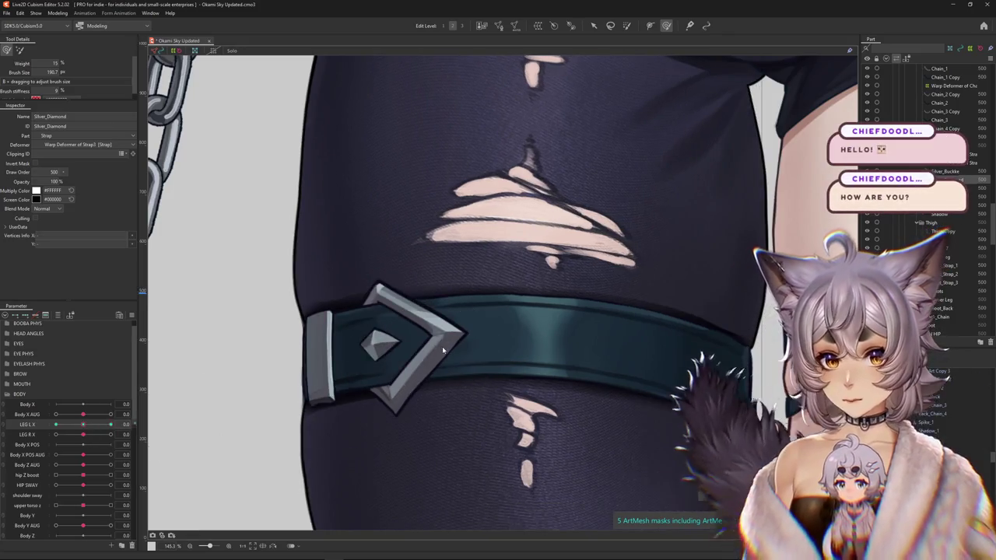
pyautogui.rightClick(462, 364)
pyautogui.click(463, 369)
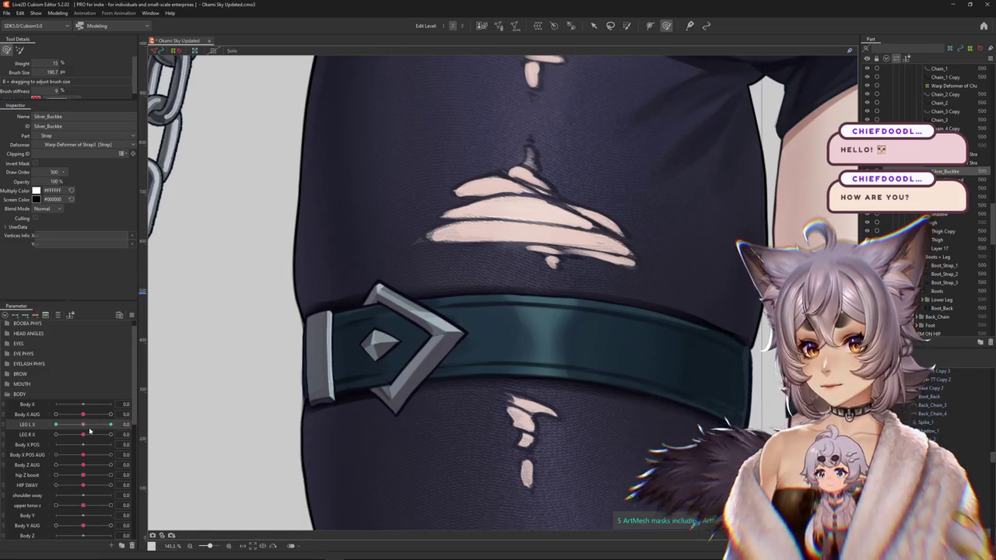
# Zoom to the buckle at LEG L X 10 and brush the chevron's tip along the strap.
pyautogui.moveTo(83, 425); pyautogui.dragTo(55, 424)
pyautogui.scroll(3, 520, 408)
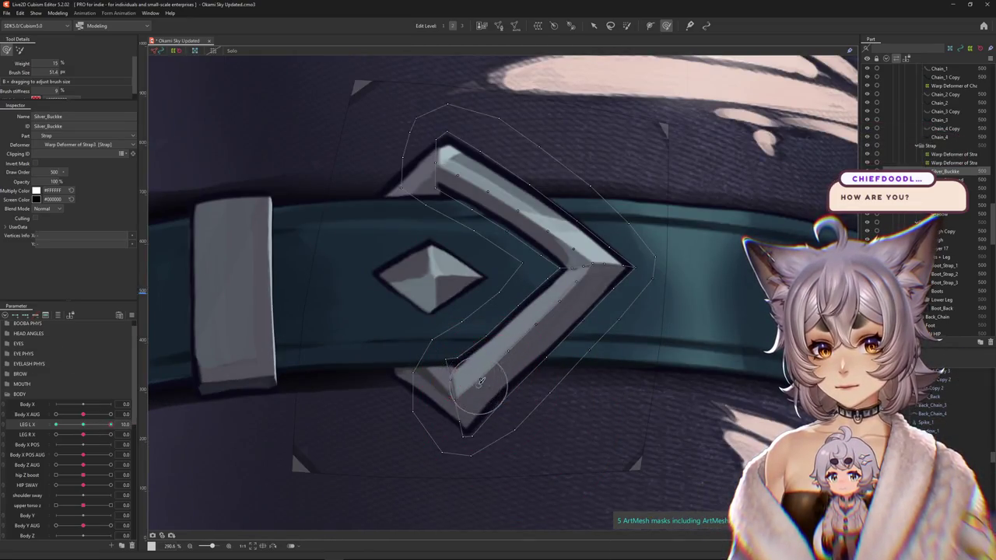
pyautogui.moveTo(587, 289); pyautogui.dragTo(629, 268)
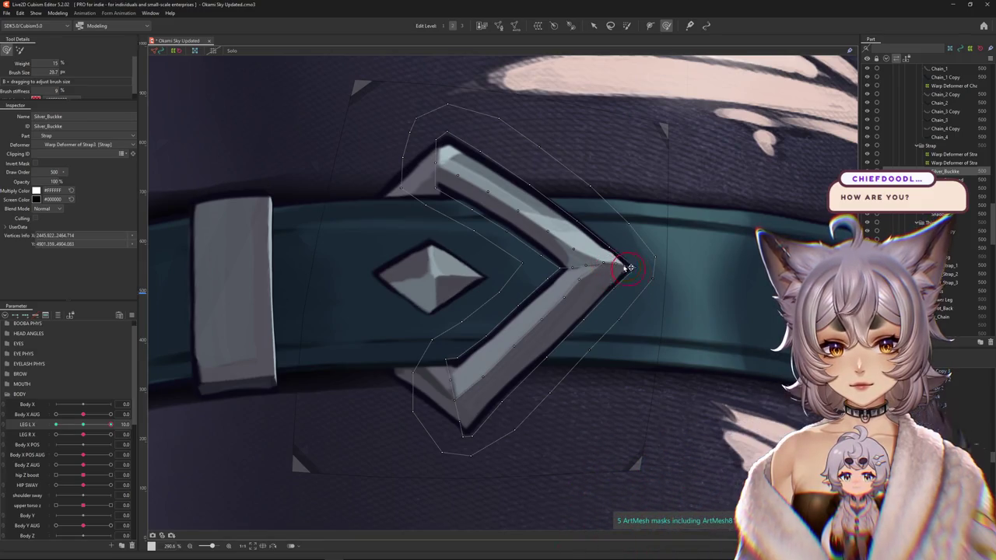
pyautogui.moveTo(468, 377); pyautogui.dragTo(508, 364)
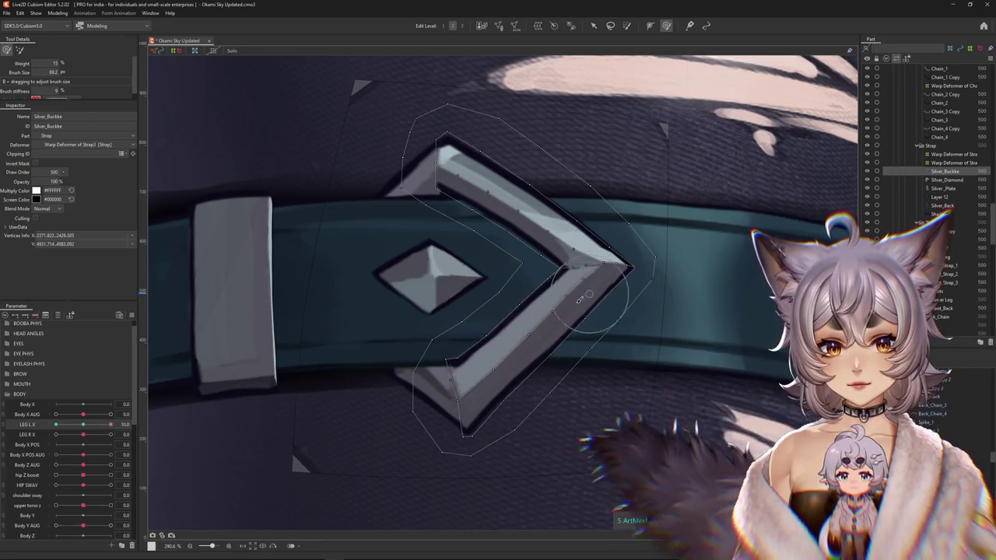
pyautogui.moveTo(589, 285)
pyautogui.mouseDown()
pyautogui.moveTo(609, 279)
pyautogui.moveTo(567, 337)
pyautogui.mouseUp()
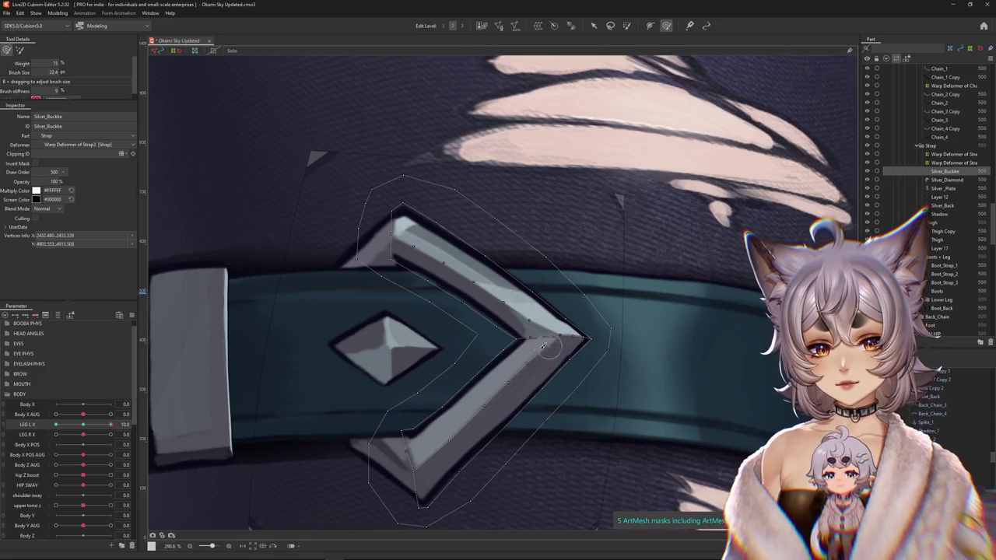
pyautogui.moveTo(536, 372); pyautogui.dragTo(516, 384)
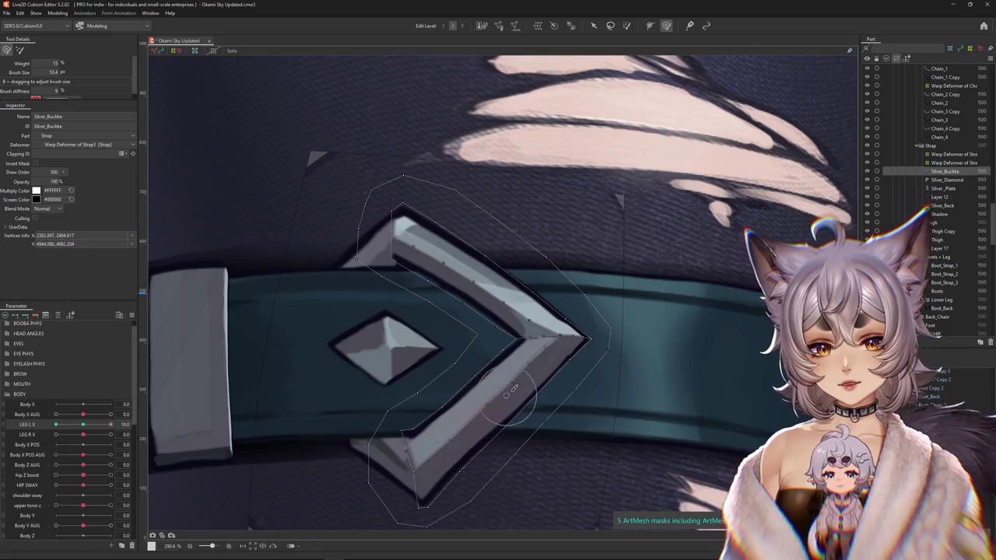
# Pull the chevron's lower arm toward the tip, then zoom back out.
pyautogui.moveTo(516, 422); pyautogui.dragTo(547, 407)
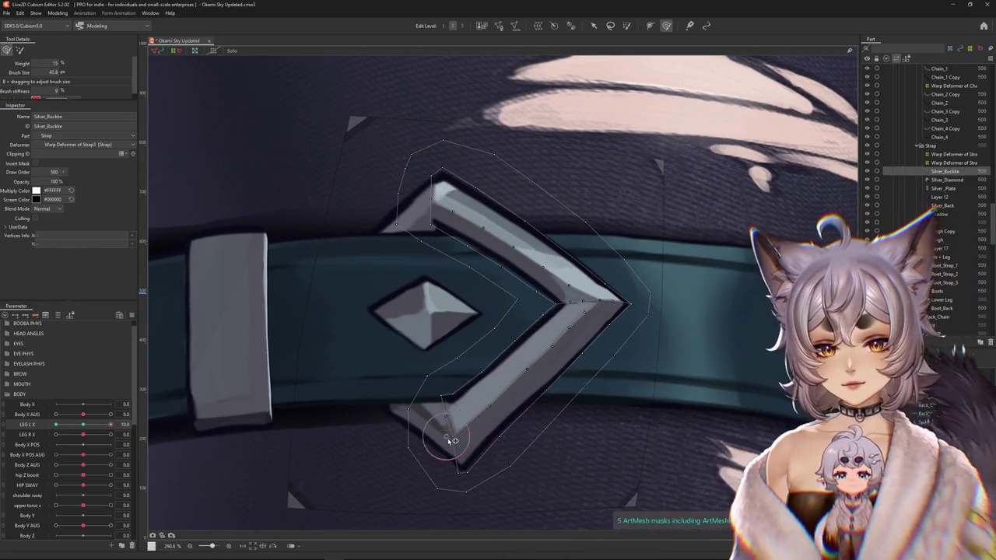
pyautogui.moveTo(575, 331); pyautogui.dragTo(536, 366)
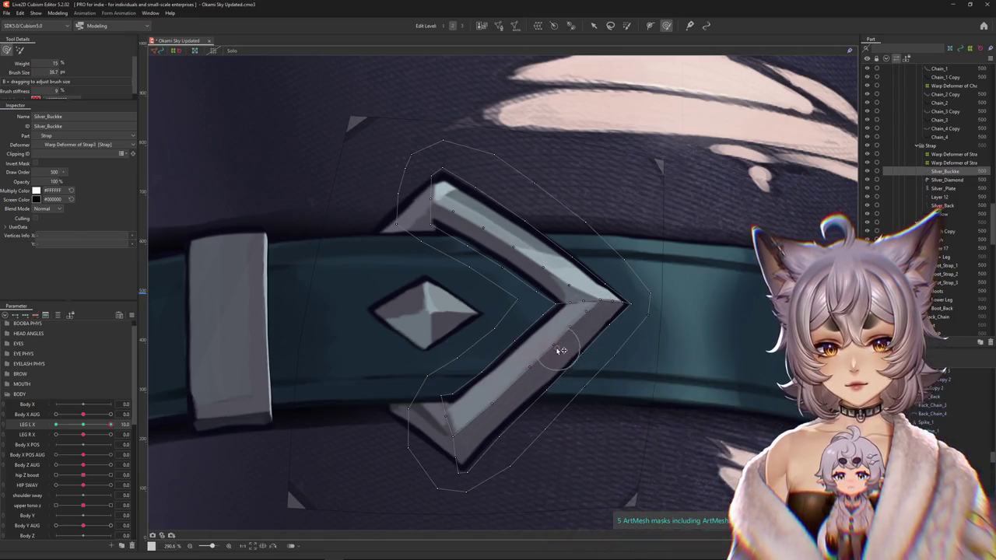
pyautogui.moveTo(539, 361); pyautogui.dragTo(595, 307)
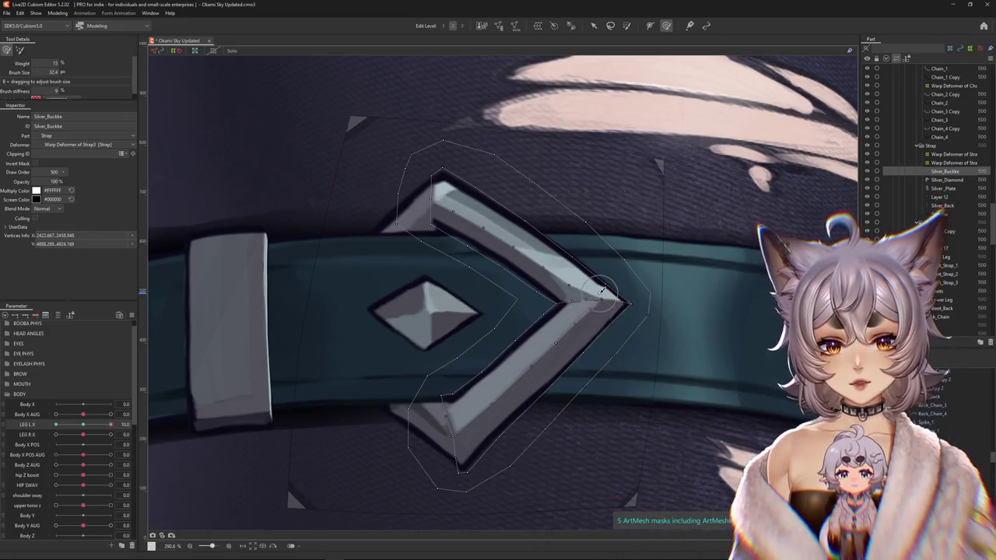
pyautogui.scroll(-2, 604, 298)
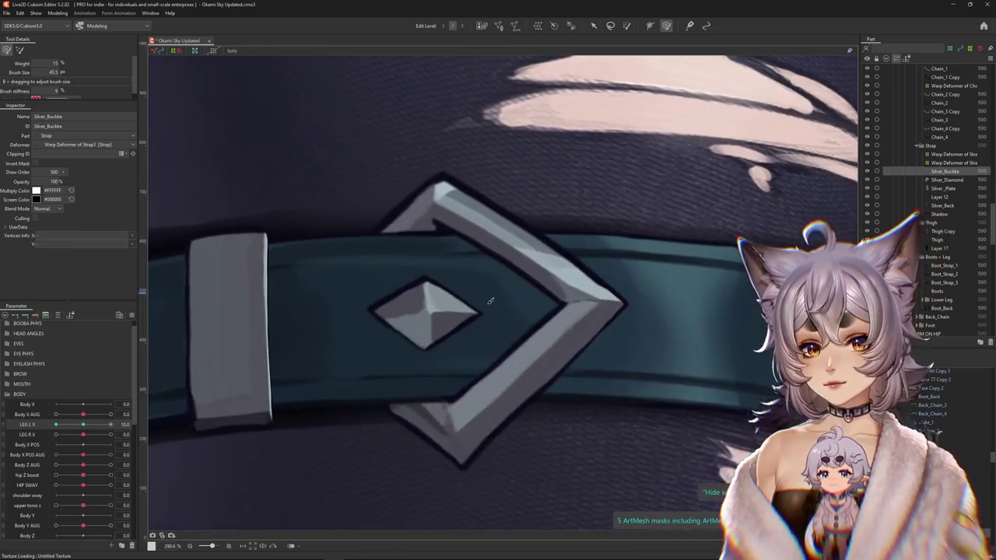
# Brush the Silver_Buckke upper arm along the strap at LEG L X 10.
pyautogui.scroll(4, 468, 204)
pyautogui.moveTo(468, 203)
pyautogui.mouseDown()
pyautogui.moveTo(422, 258)
pyautogui.moveTo(447, 269)
pyautogui.mouseUp()
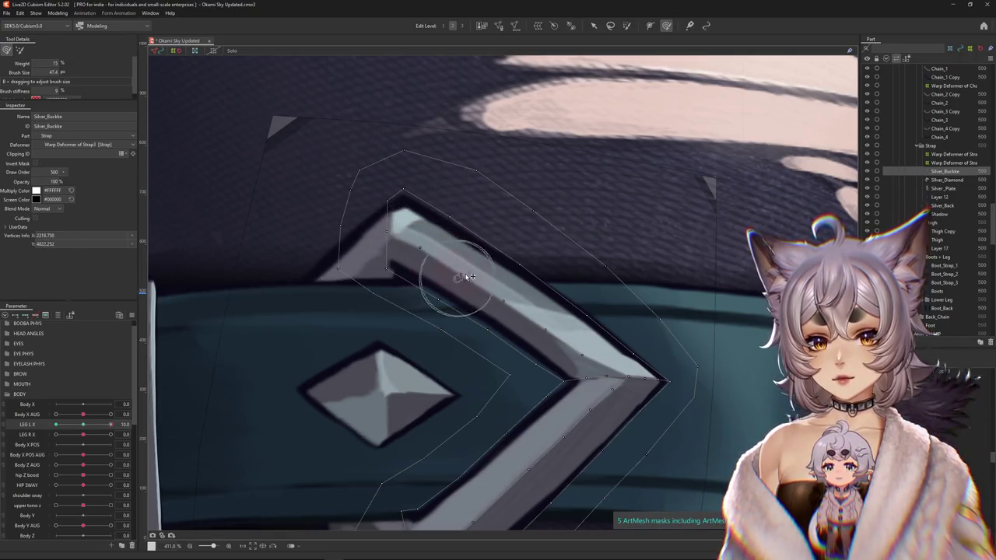
pyautogui.moveTo(469, 277); pyautogui.dragTo(522, 298)
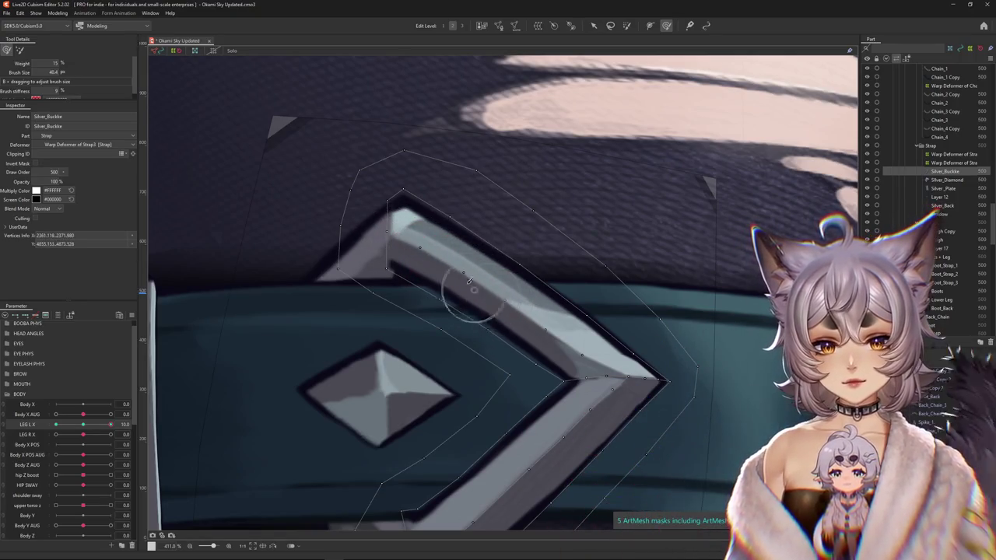
pyautogui.moveTo(565, 333)
pyautogui.mouseDown()
pyautogui.moveTo(597, 346)
pyautogui.moveTo(546, 373)
pyautogui.moveTo(561, 362)
pyautogui.moveTo(542, 352)
pyautogui.mouseUp()
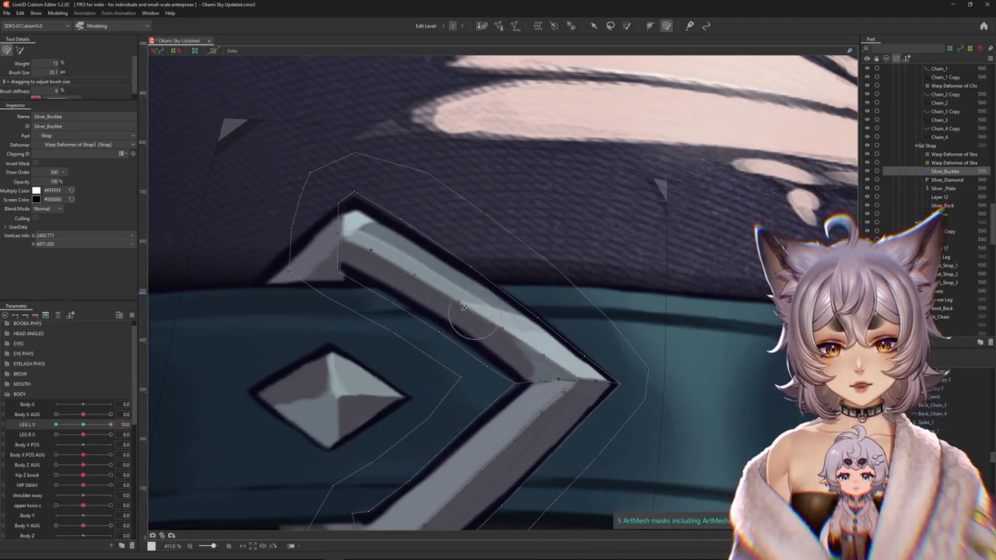
# Enlarge the deform brush to 74.1, zoom out, and preview LEG L X at 0.
pyautogui.scroll(3, 453, 301)
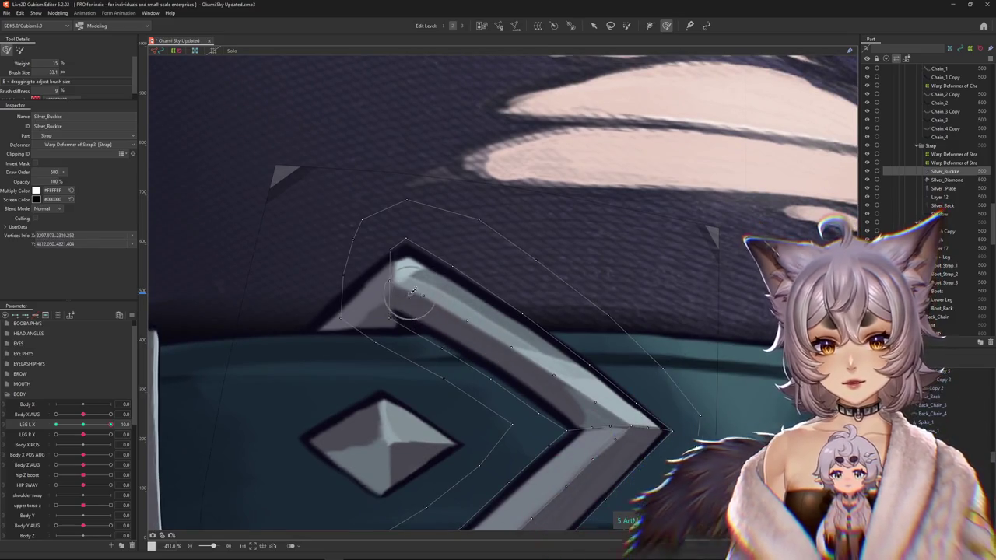
pyautogui.scroll(1, 410, 314)
pyautogui.scroll(-1, 413, 294)
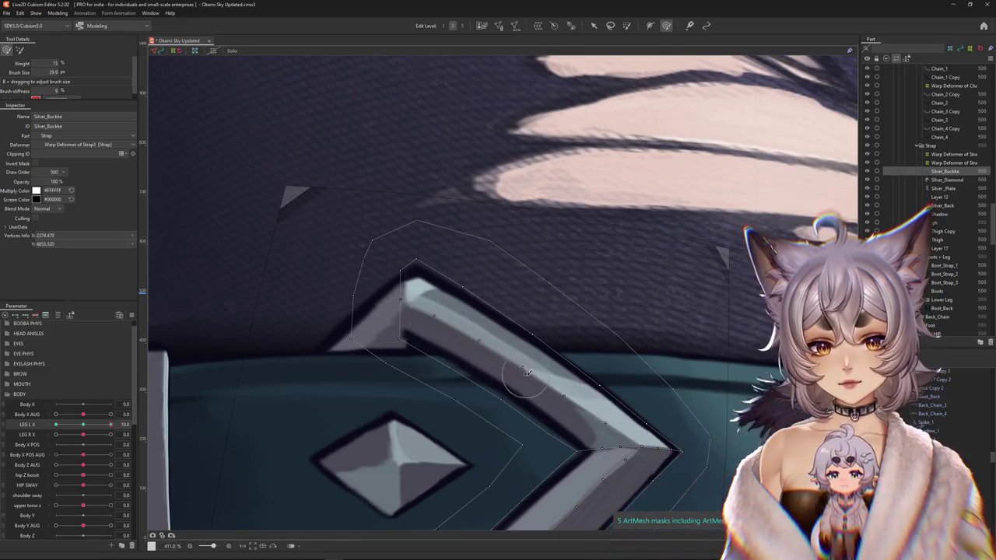
pyautogui.scroll(-3, 577, 400)
pyautogui.scroll(-2, 556, 389)
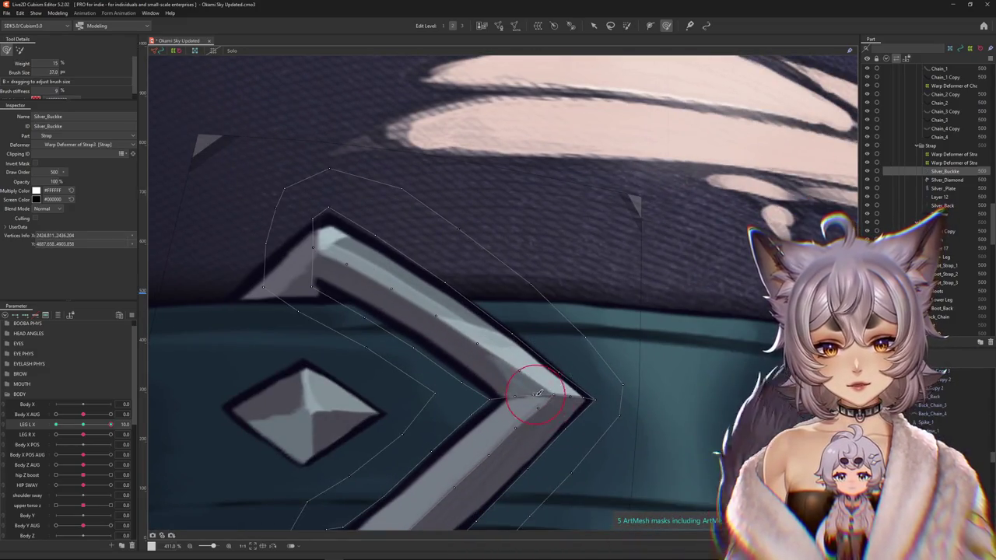
pyautogui.moveTo(537, 394); pyautogui.dragTo(592, 405)
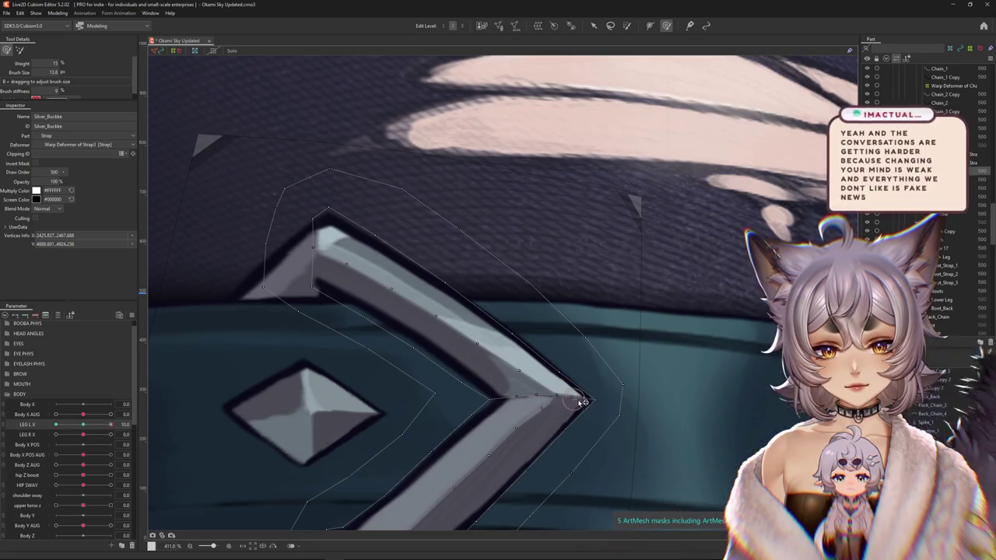
pyautogui.scroll(-2, 548, 348)
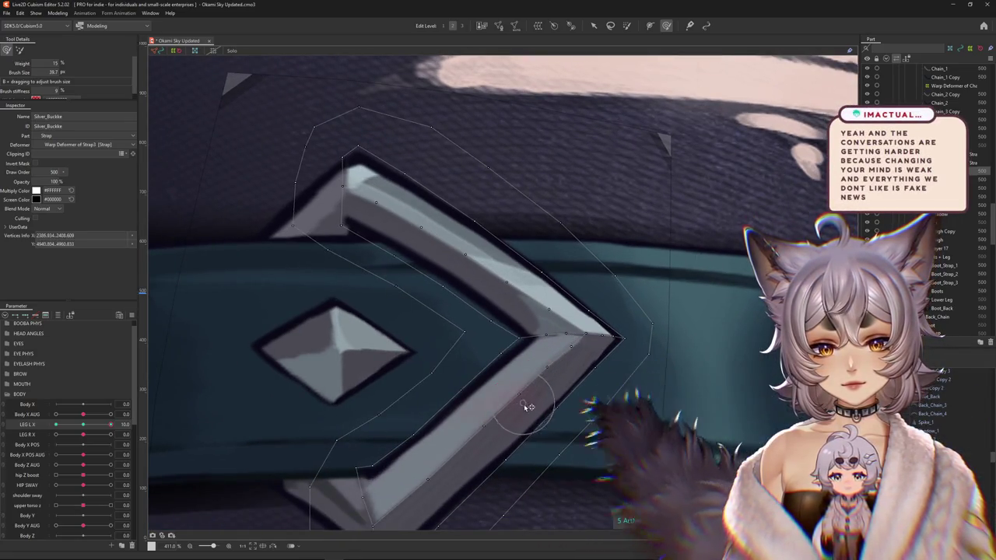
pyautogui.scroll(-1, 514, 396)
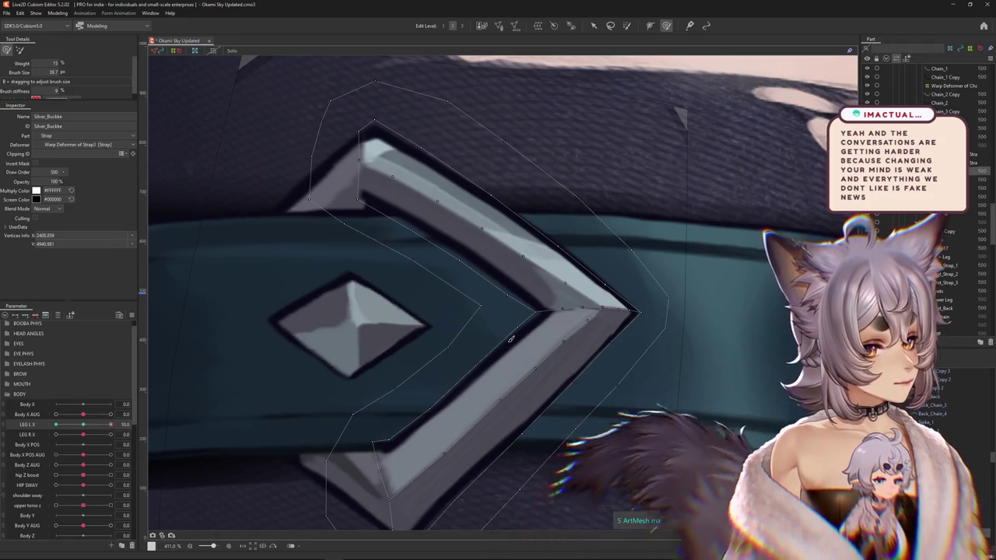
pyautogui.scroll(-1, 510, 342)
pyautogui.moveTo(83, 424); pyautogui.dragTo(337, 375)
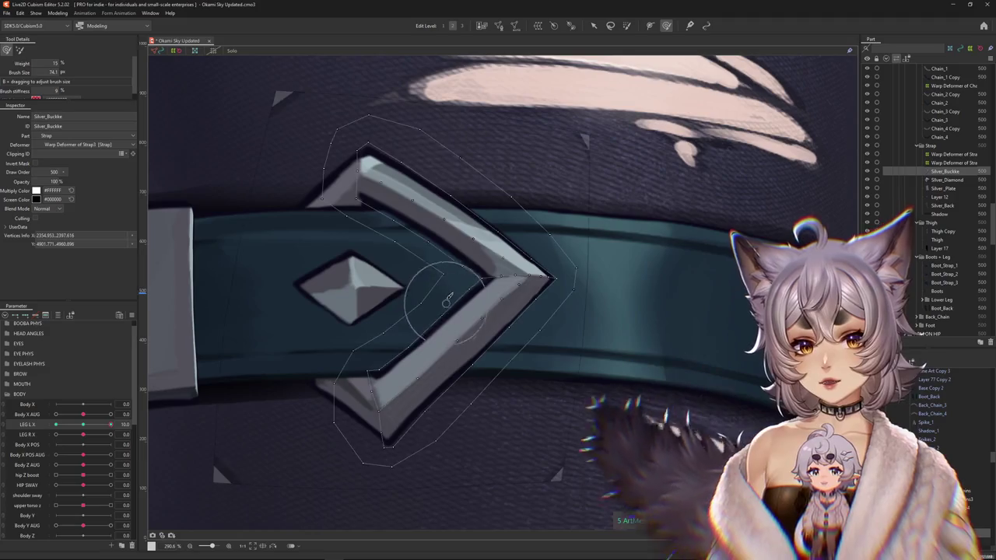
# Push the buckle right along the strap and nudge the chevron tip's vertices.
pyautogui.moveTo(420, 326); pyautogui.dragTo(424, 306)
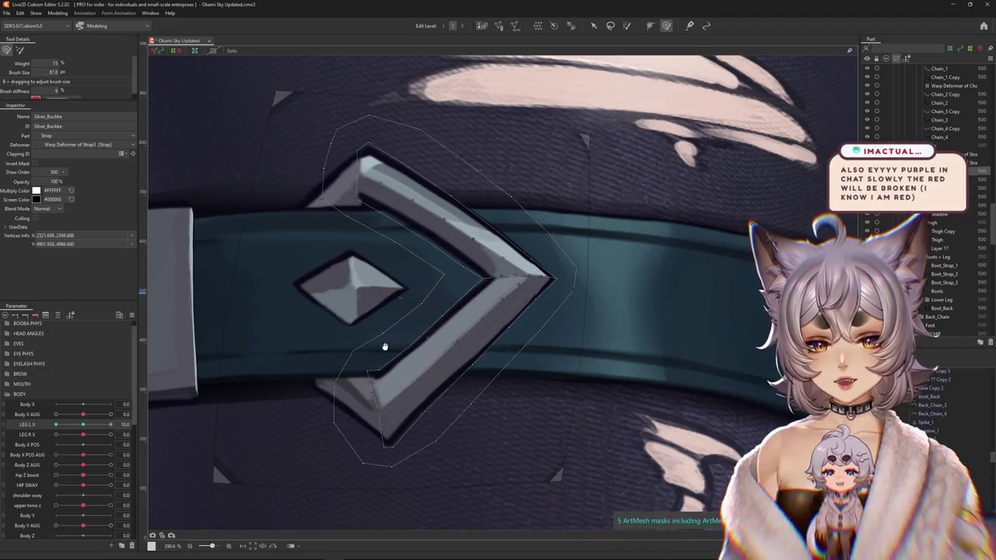
pyautogui.moveTo(384, 346); pyautogui.dragTo(456, 327)
pyautogui.moveTo(354, 320); pyautogui.dragTo(528, 331)
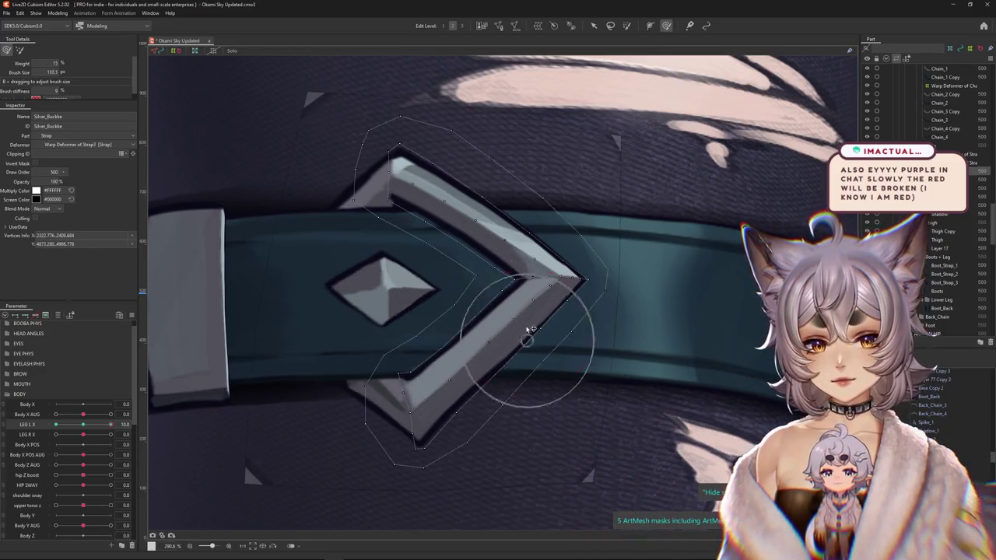
pyautogui.moveTo(459, 354); pyautogui.dragTo(489, 342)
pyautogui.scroll(3, 498, 269)
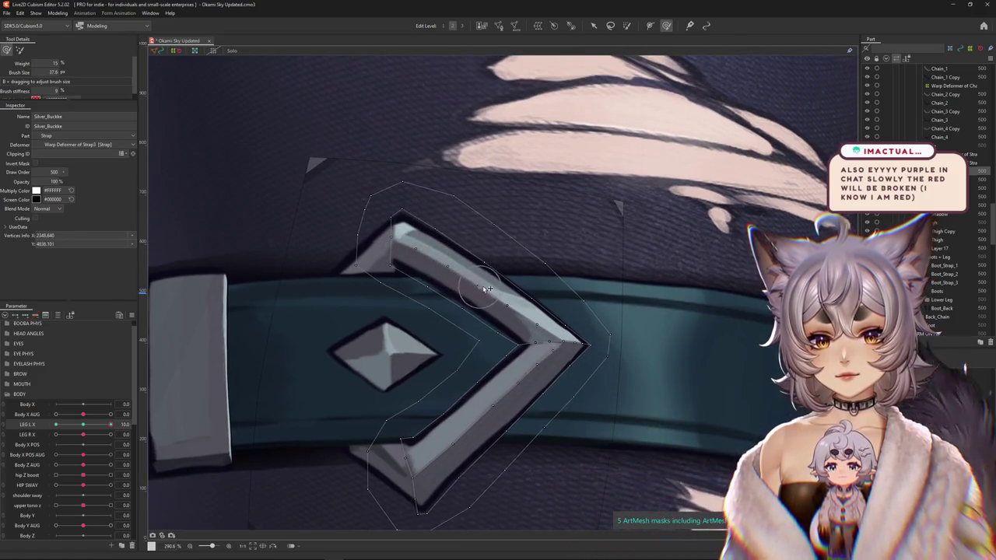
pyautogui.moveTo(569, 351); pyautogui.dragTo(538, 366)
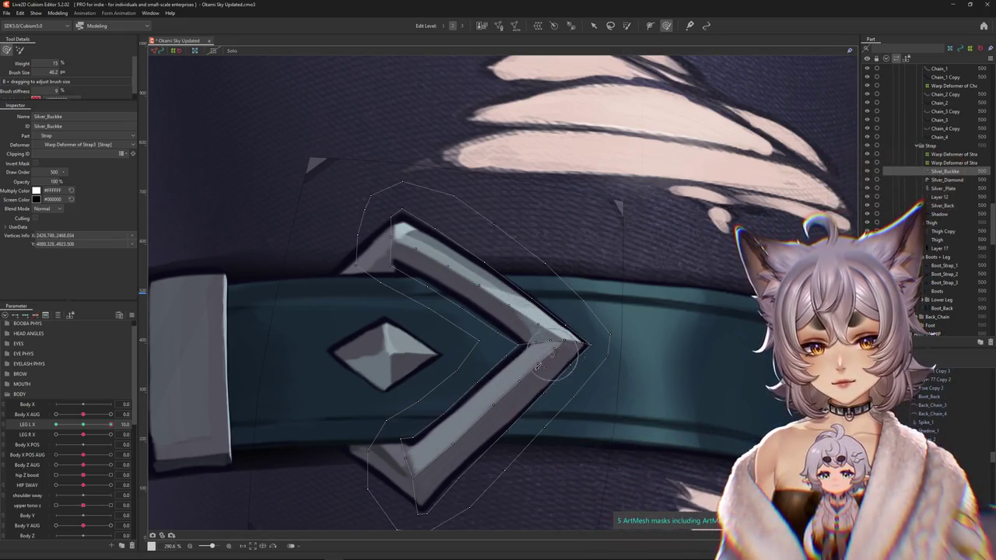
pyautogui.scroll(-2, 506, 420)
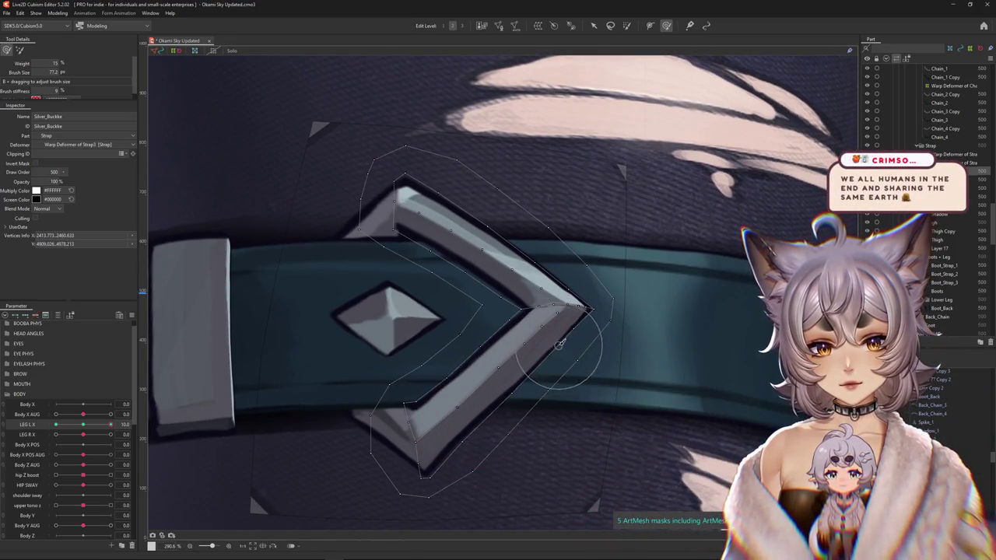
# With LEG L X back at 10, reshape the lower arm and smooth the upper edge.
pyautogui.moveTo(597, 321); pyautogui.dragTo(571, 392)
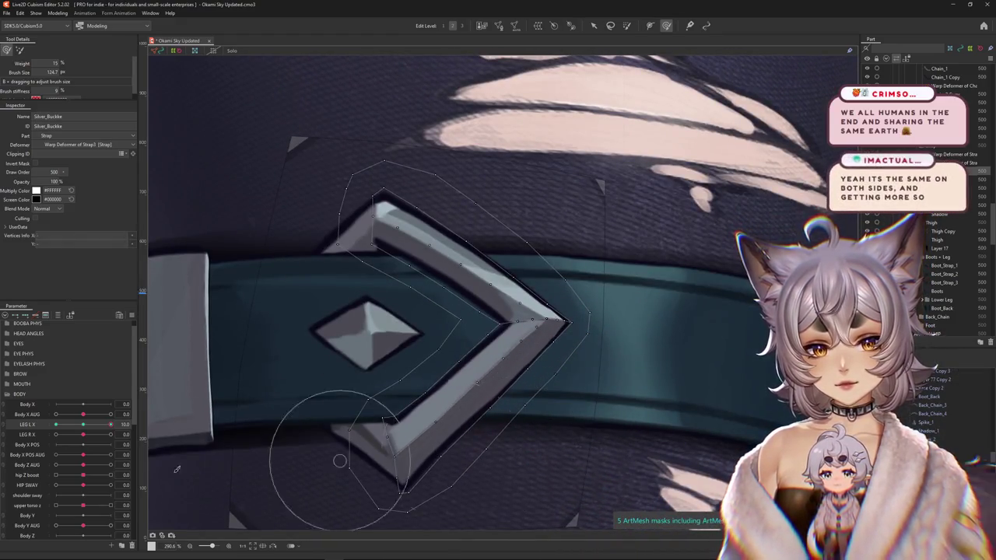
pyautogui.moveTo(354, 466); pyautogui.dragTo(148, 475)
pyautogui.moveTo(89, 430); pyautogui.dragTo(113, 427)
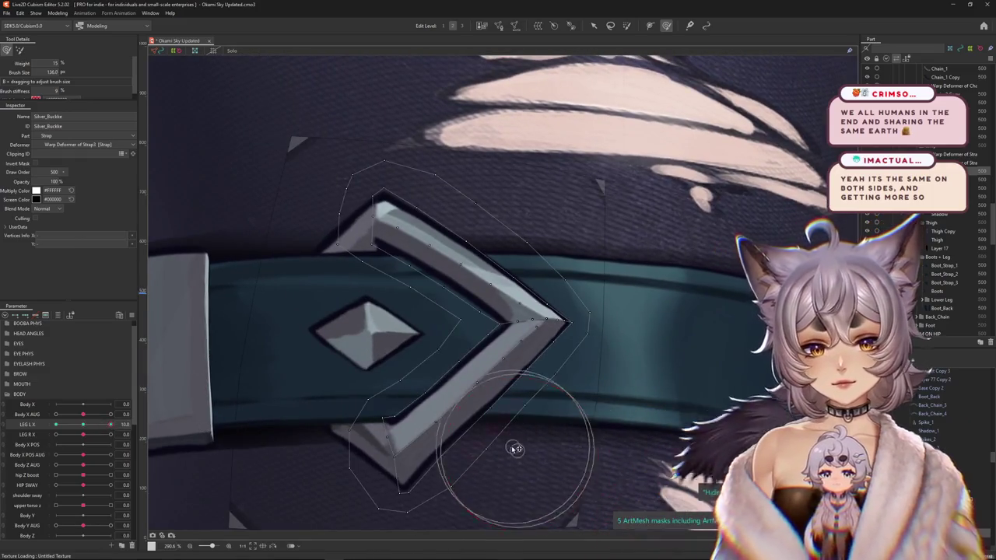
pyautogui.moveTo(562, 404); pyautogui.dragTo(571, 397)
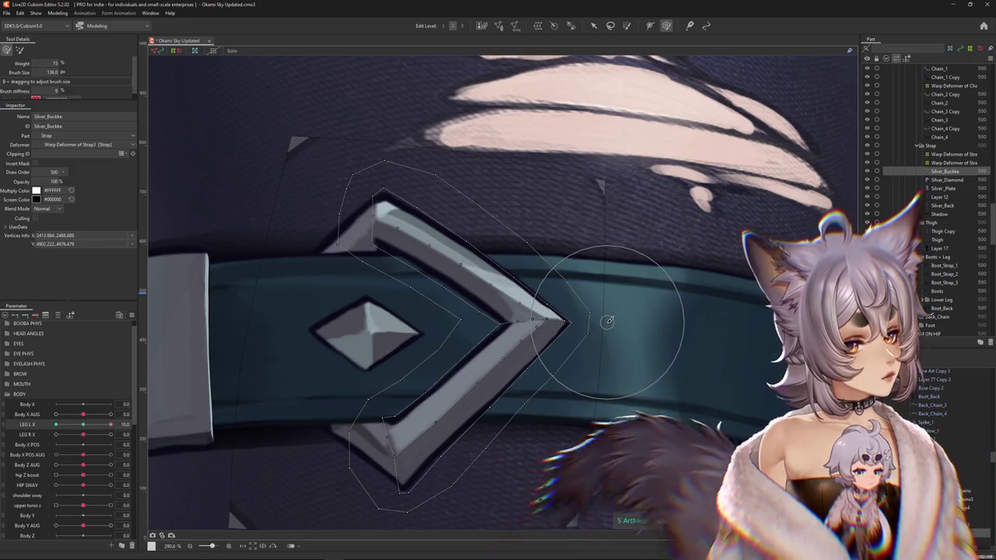
pyautogui.moveTo(603, 329); pyautogui.dragTo(461, 180)
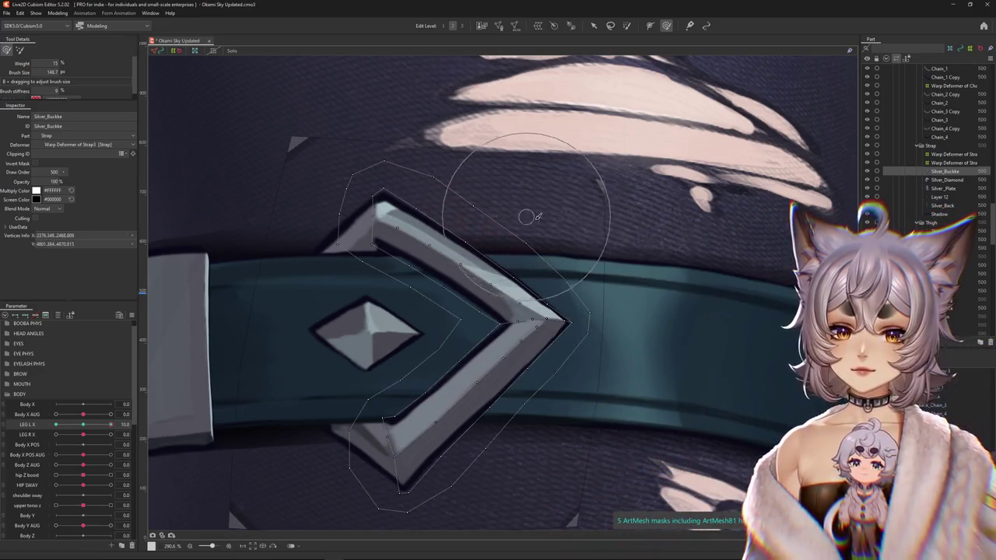
pyautogui.moveTo(110, 424); pyautogui.dragTo(137, 421)
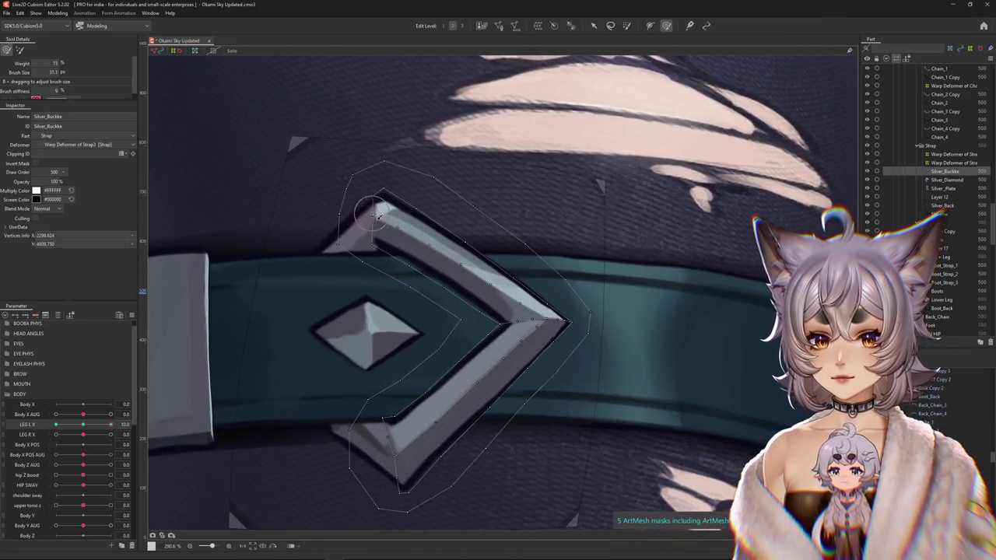
# Refine the buckle's upper-left corner, upper arm and lower arm near the tip.
pyautogui.moveTo(450, 251); pyautogui.dragTo(397, 229)
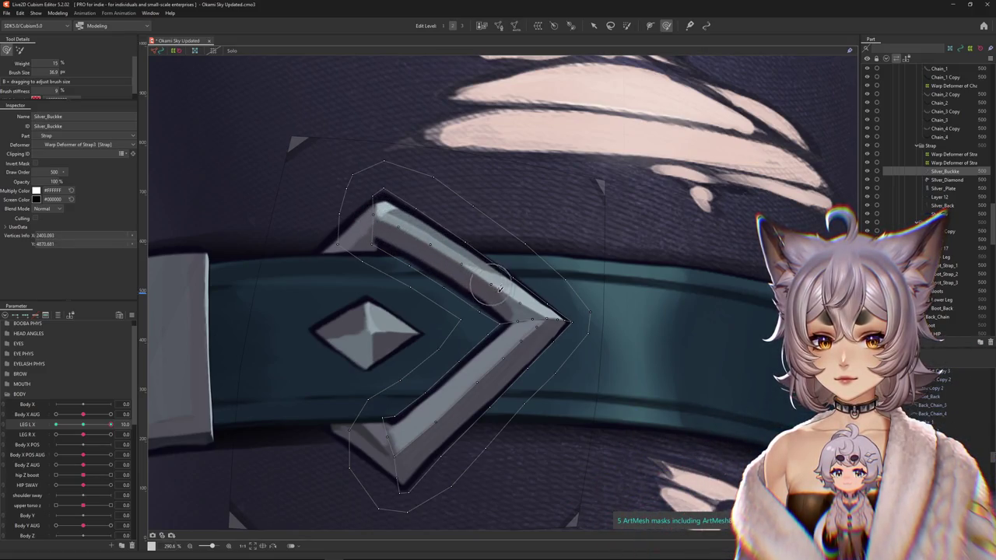
pyautogui.moveTo(517, 308); pyautogui.dragTo(550, 320)
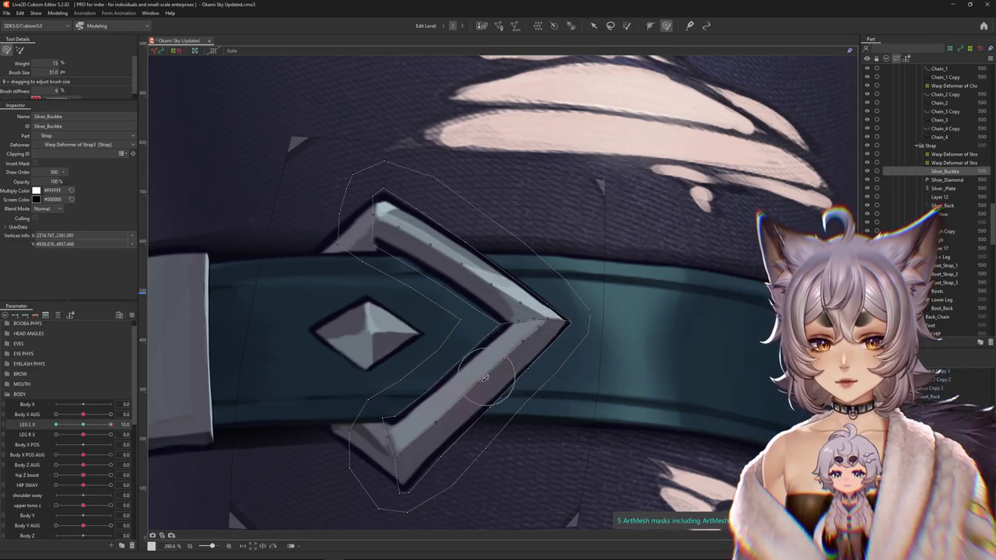
pyautogui.moveTo(484, 379); pyautogui.dragTo(521, 342)
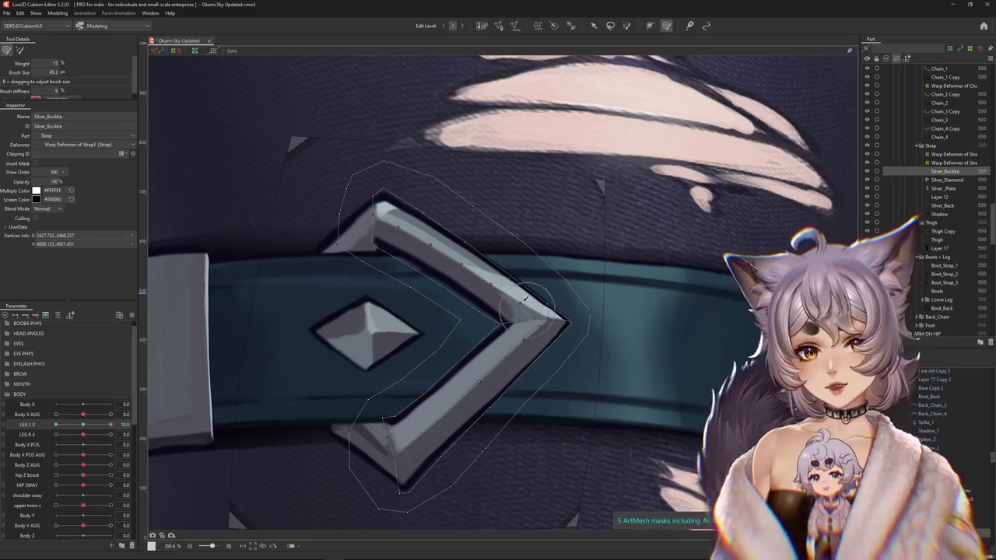
pyautogui.moveTo(635, 402); pyautogui.dragTo(493, 293)
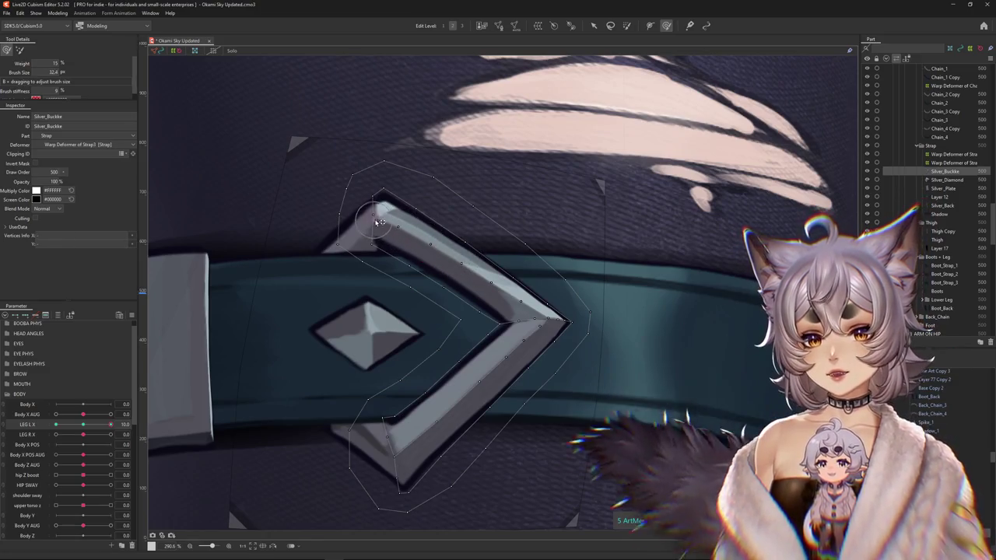
pyautogui.press('Escape')
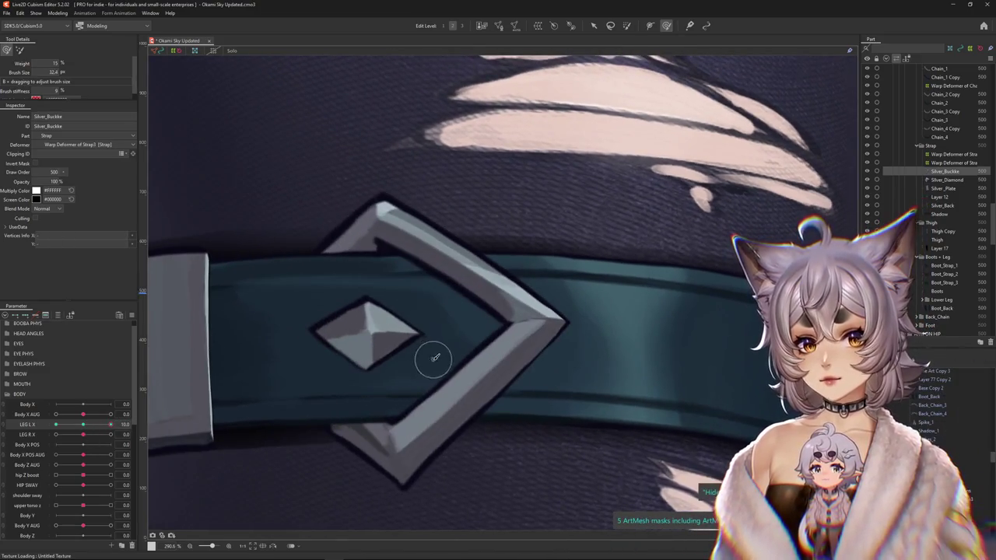
# Brush the lower and inner lower arms near the tip into shape.
pyautogui.moveTo(524, 343)
pyautogui.mouseDown()
pyautogui.moveTo(536, 329)
pyautogui.moveTo(461, 374)
pyautogui.mouseUp()
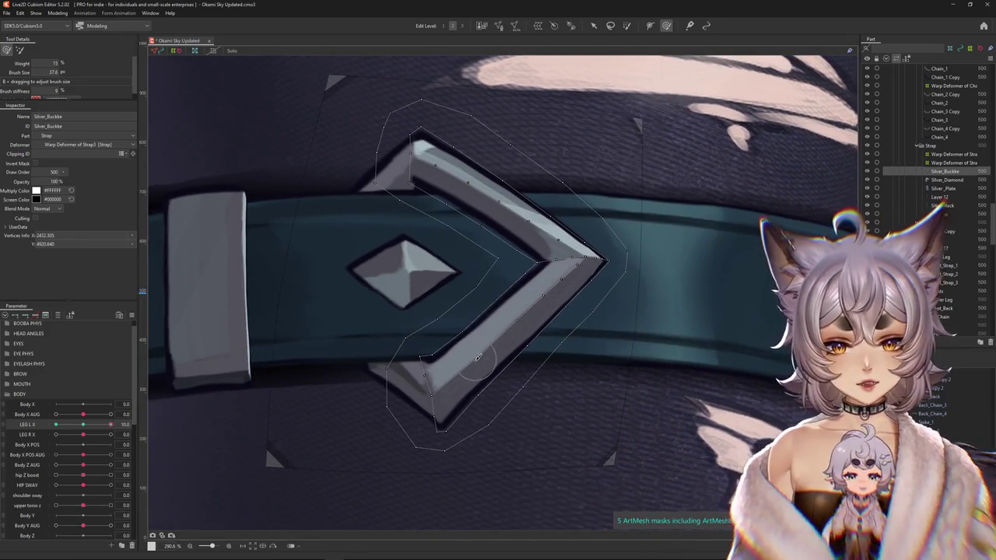
pyautogui.moveTo(475, 359); pyautogui.dragTo(547, 301)
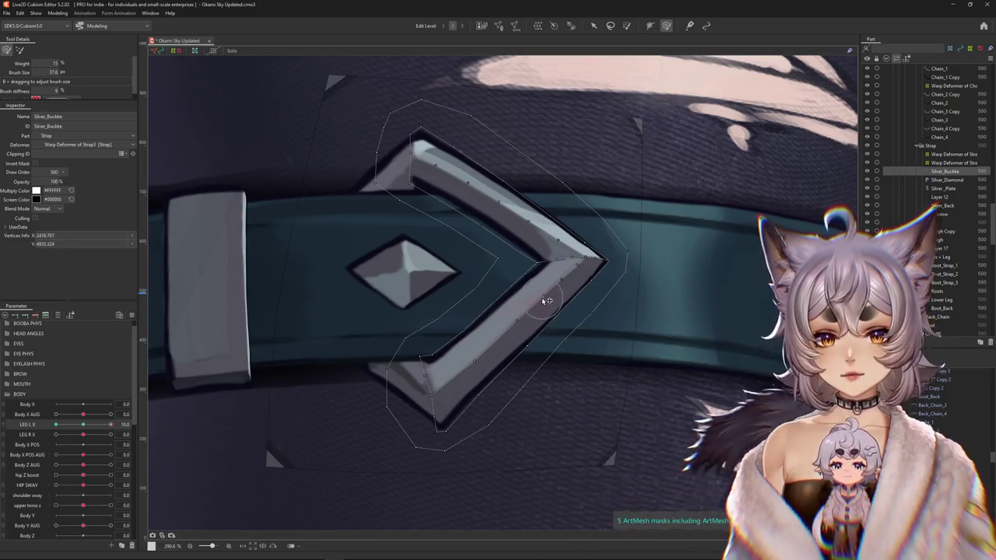
pyautogui.moveTo(443, 330)
pyautogui.mouseDown()
pyautogui.moveTo(443, 349)
pyautogui.moveTo(501, 311)
pyautogui.mouseUp()
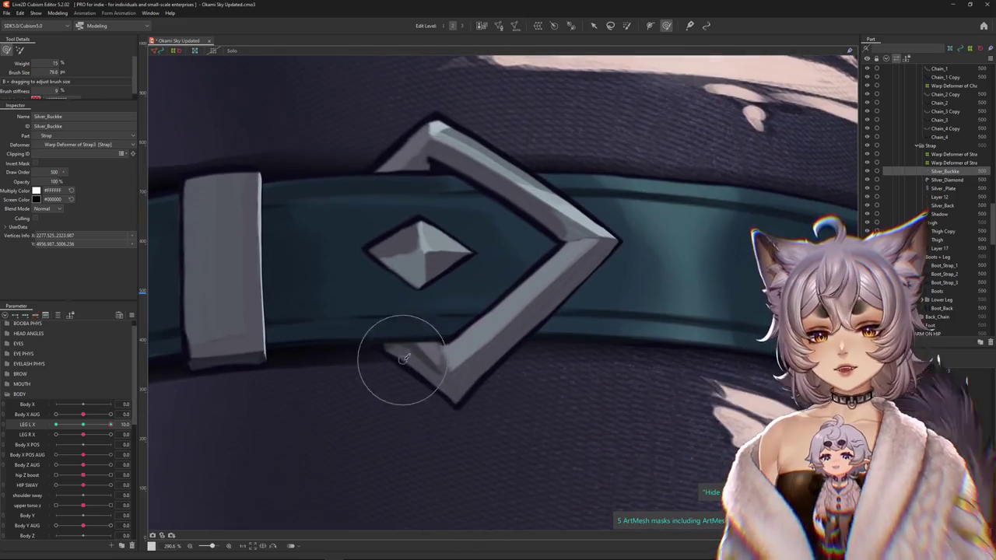
pyautogui.moveTo(404, 358); pyautogui.dragTo(420, 332)
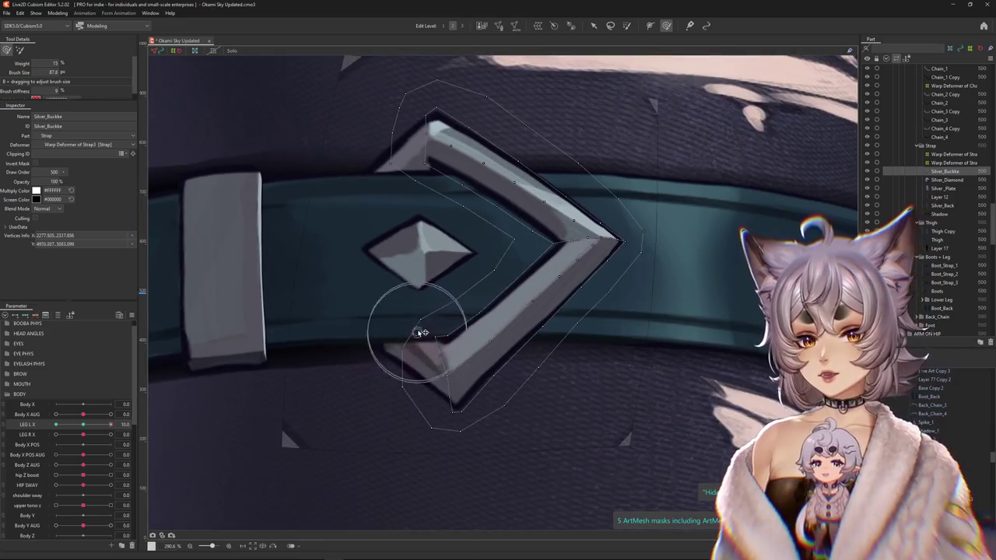
pyautogui.moveTo(425, 288); pyautogui.dragTo(413, 277)
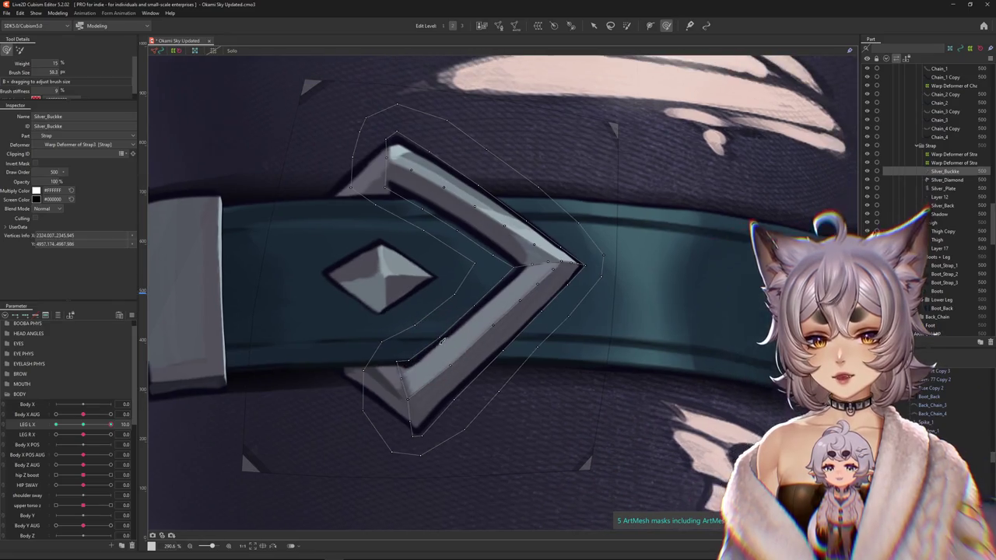
pyautogui.doubleClick(404, 458)
# Leave mesh editing and brush the buckle's upper-left corner at LEG L X 10.
pyautogui.click(540, 293)
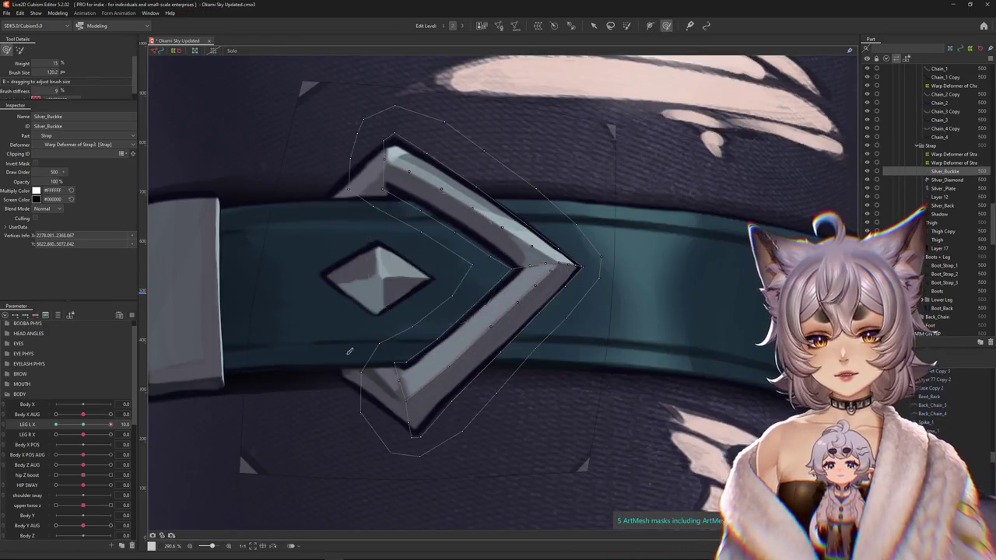
pyautogui.scroll(-1, 349, 351)
pyautogui.moveTo(110, 424)
pyautogui.mouseDown()
pyautogui.moveTo(88, 427)
pyautogui.moveTo(110, 424)
pyautogui.mouseUp()
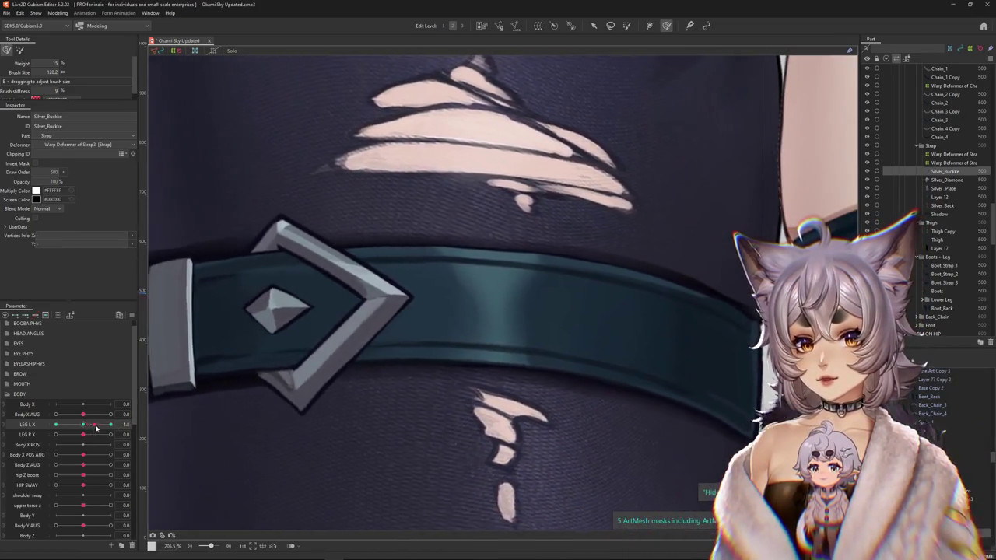
pyautogui.scroll(1, 365, 277)
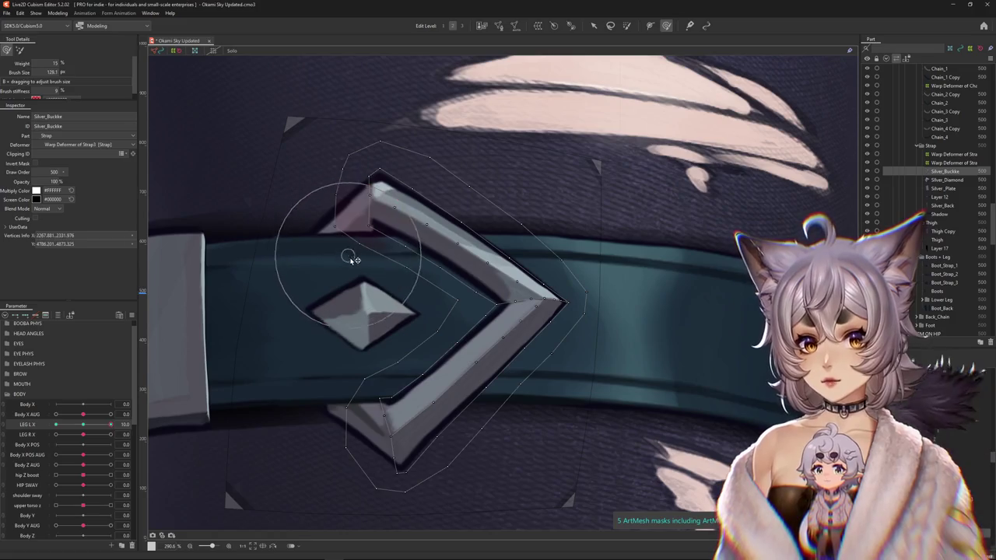
pyautogui.moveTo(351, 260); pyautogui.dragTo(364, 285)
# Resize the brush to 71.5 and scrub LEG L X to check the buckle's motion.
pyautogui.moveTo(371, 203)
pyautogui.mouseDown()
pyautogui.moveTo(380, 252)
pyautogui.moveTo(462, 294)
pyautogui.mouseUp()
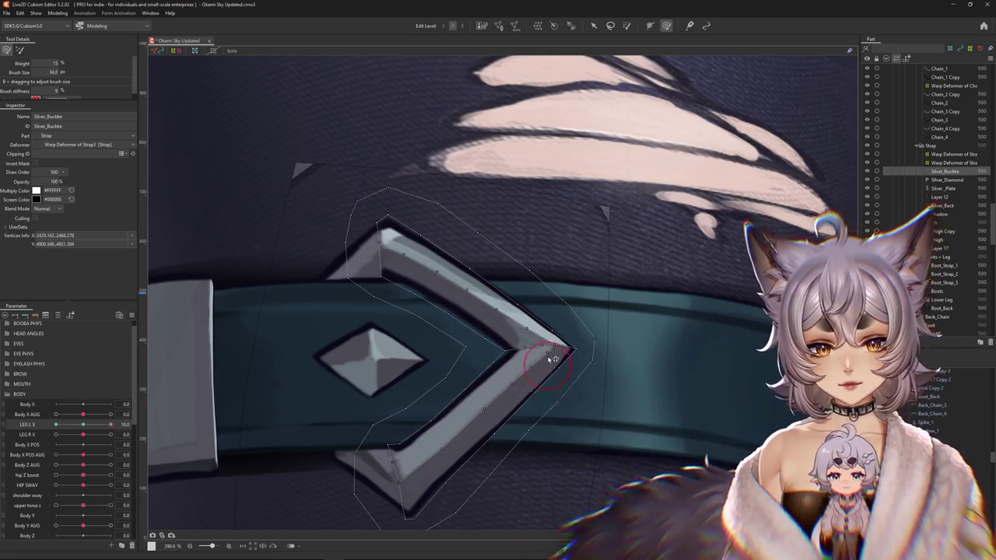
pyautogui.scroll(3, 566, 355)
pyautogui.scroll(2, 566, 356)
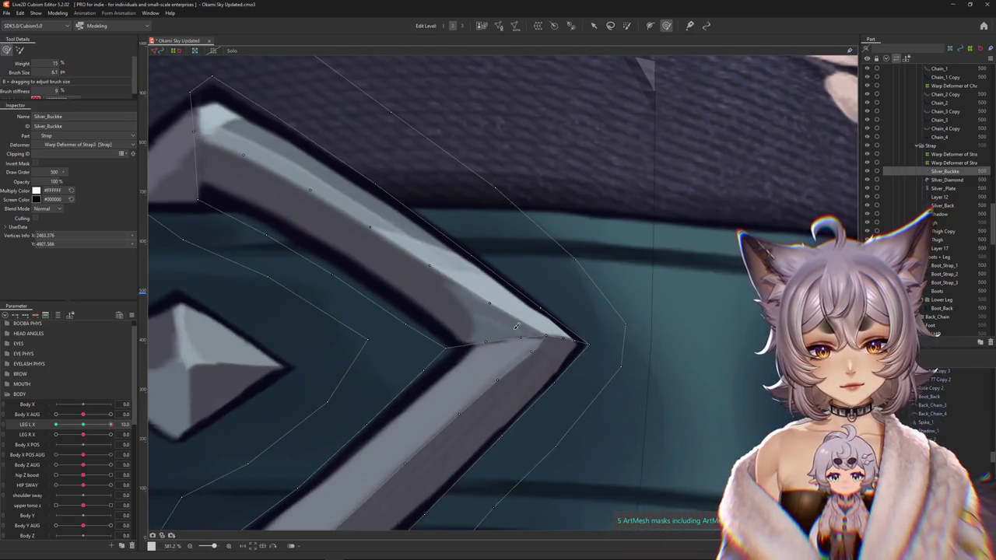
pyautogui.scroll(-5, 527, 341)
pyautogui.moveTo(110, 424); pyautogui.dragTo(111, 424)
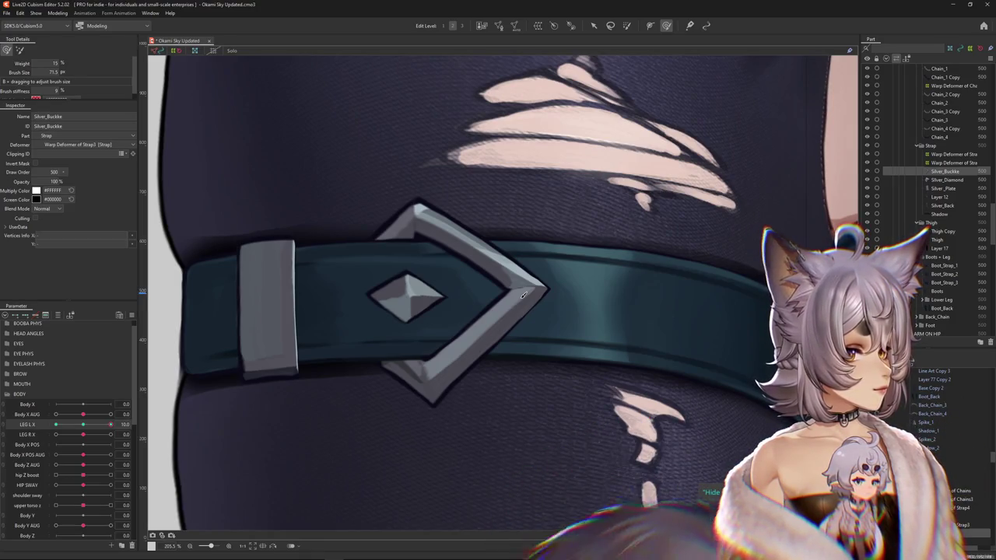
# Select the silver buckle and briefly enter and exit its mesh editing.
pyautogui.click(356, 355)
pyautogui.scroll(-3, 355, 355)
pyautogui.scroll(3, 355, 356)
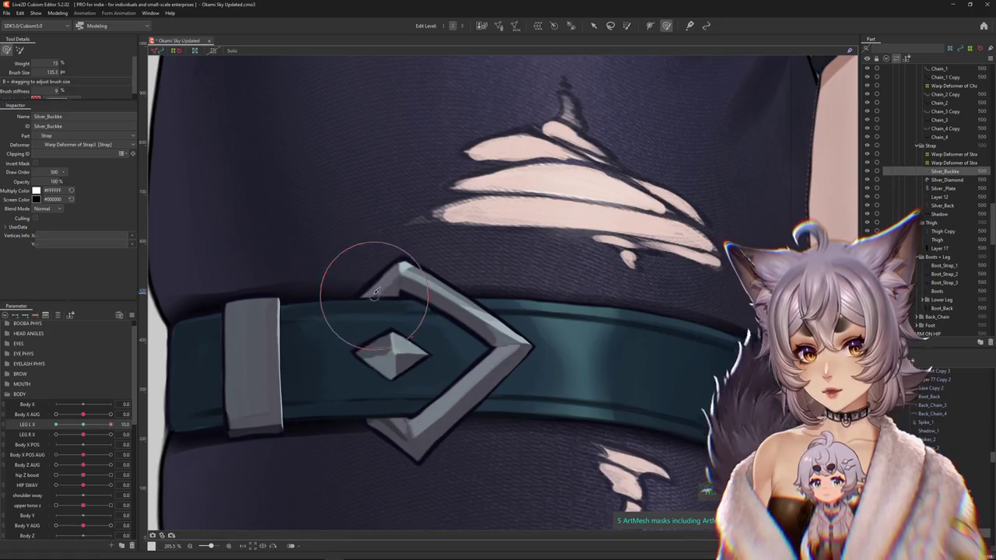
pyautogui.doubleClick(389, 271)
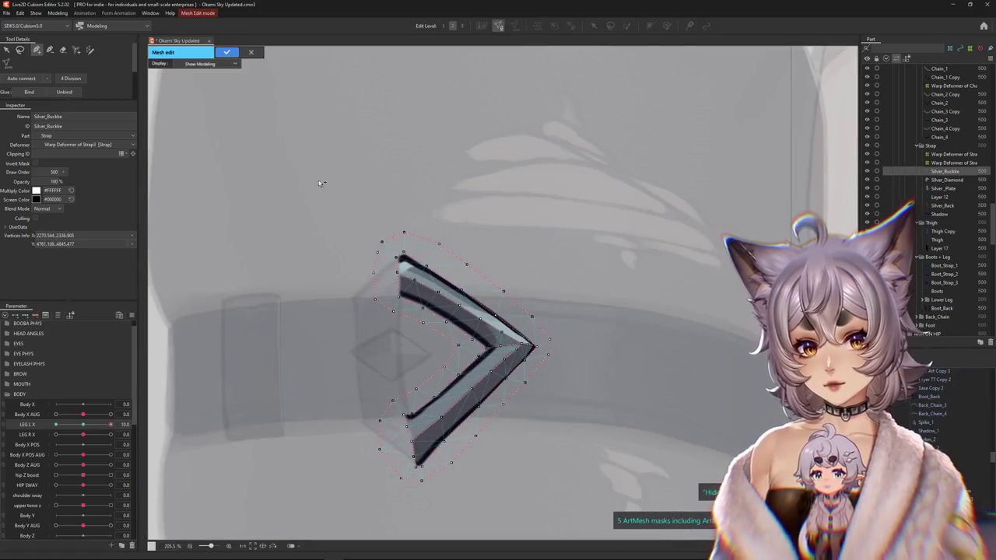
pyautogui.click(227, 53)
pyautogui.scroll(3, 387, 303)
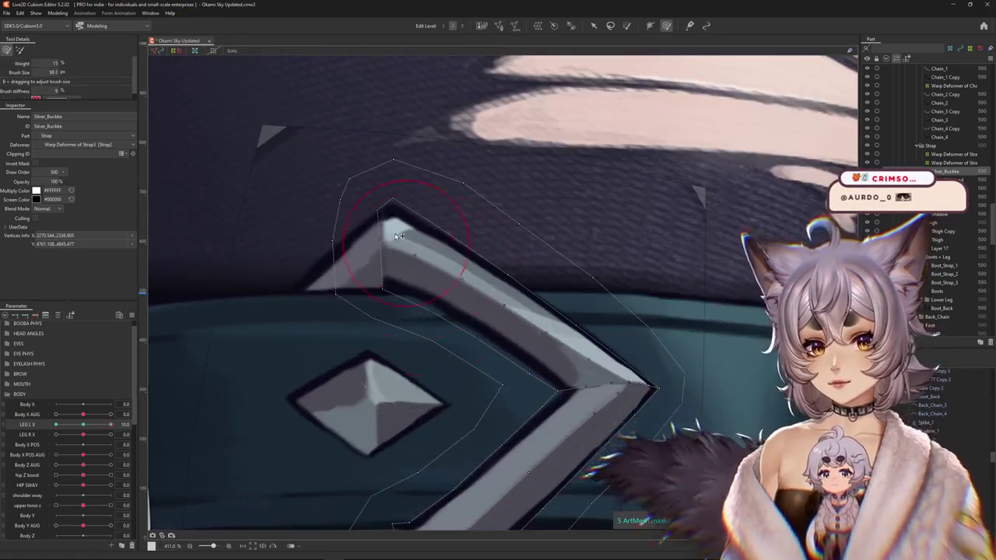
# Push the buckle's tip and lower vertices along the strap at LEG L X 10, then preview mid-pose.
pyautogui.moveTo(407, 258); pyautogui.dragTo(462, 289)
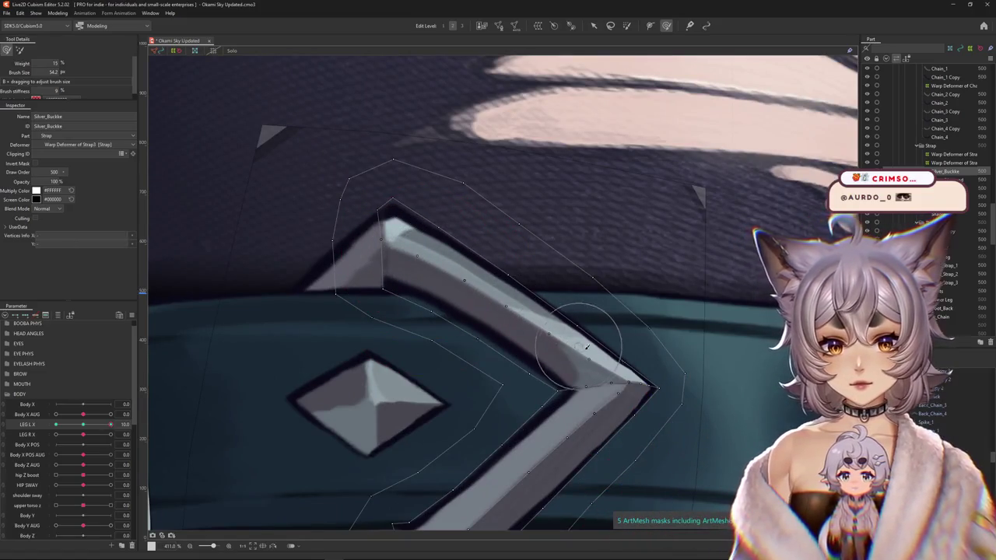
pyautogui.scroll(-2, 507, 322)
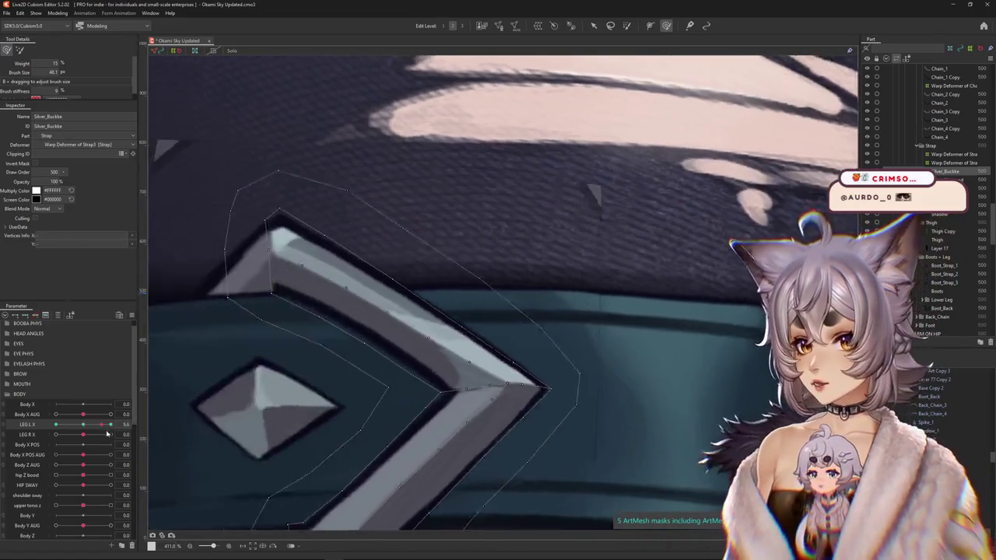
pyautogui.scroll(2, 522, 293)
pyautogui.scroll(-2, 522, 293)
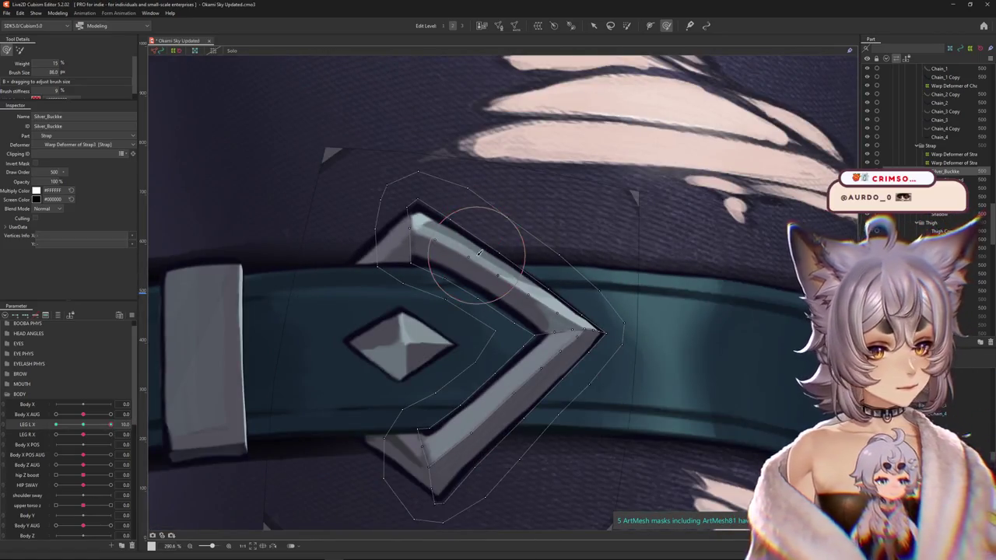
pyautogui.moveTo(423, 196); pyautogui.dragTo(374, 298)
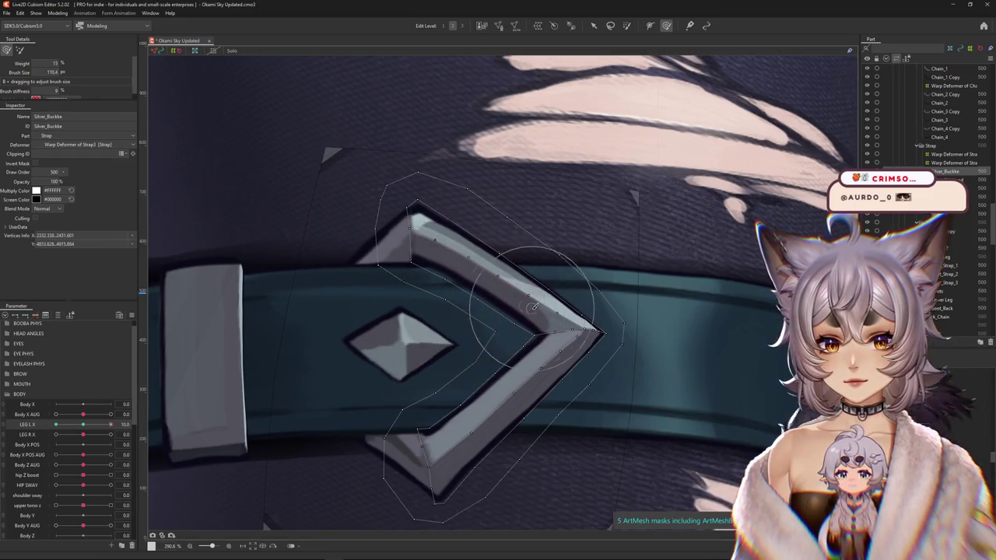
pyautogui.scroll(-2, 521, 342)
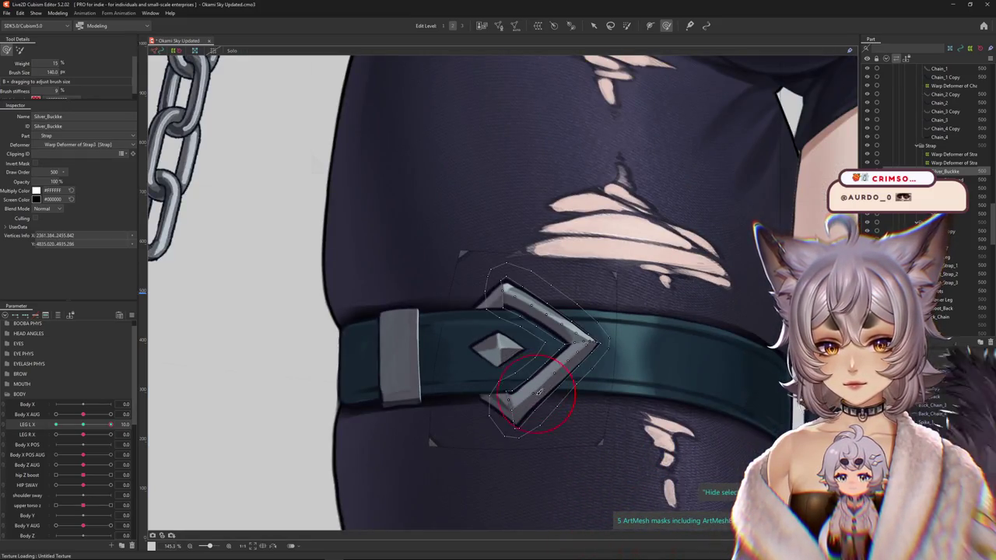
pyautogui.moveTo(555, 371); pyautogui.dragTo(582, 378)
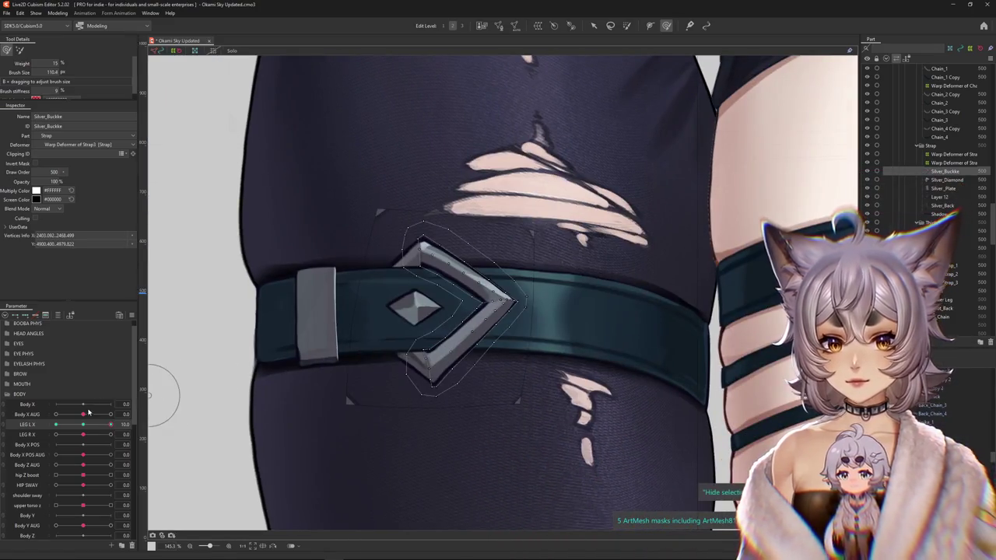
pyautogui.moveTo(111, 424)
pyautogui.mouseDown()
pyautogui.moveTo(98, 428)
pyautogui.moveTo(111, 424)
pyautogui.mouseUp()
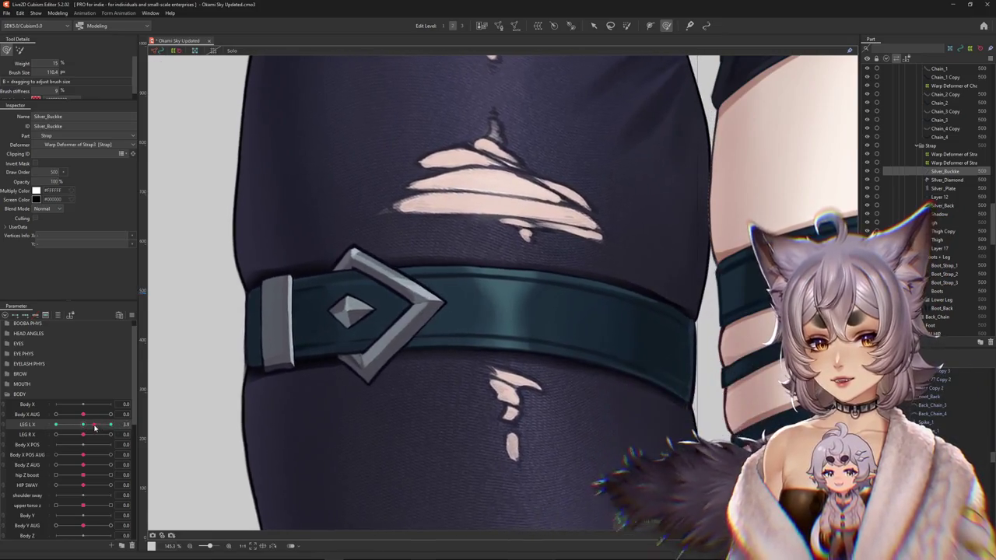
pyautogui.scroll(3, 439, 289)
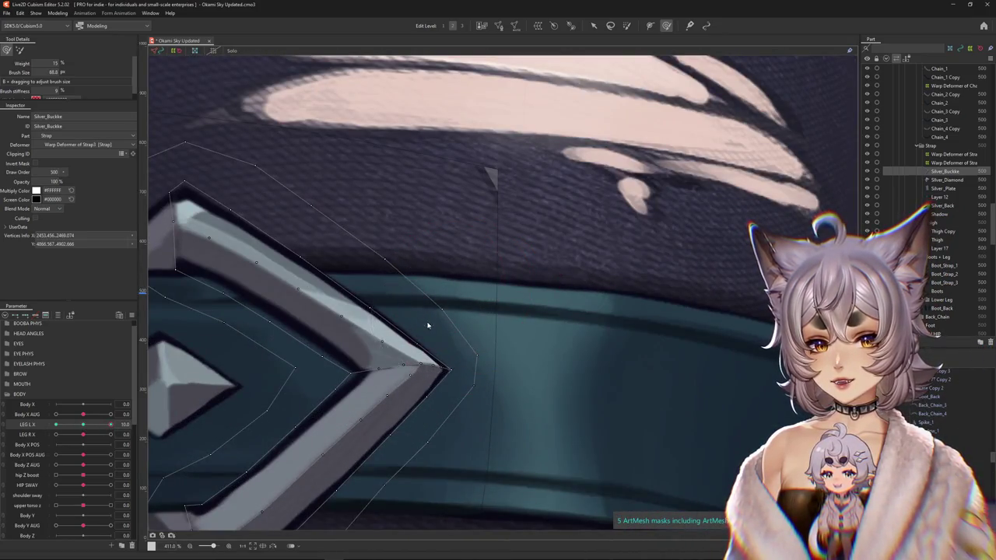
# Move LEG L X to the opposite extreme and resize the deform brush for sculpting.
pyautogui.scroll(-2, 428, 325)
pyautogui.scroll(-1, 467, 296)
pyautogui.moveTo(111, 424)
pyautogui.mouseDown()
pyautogui.moveTo(86, 427)
pyautogui.moveTo(111, 424)
pyautogui.mouseUp()
pyautogui.scroll(2, 346, 314)
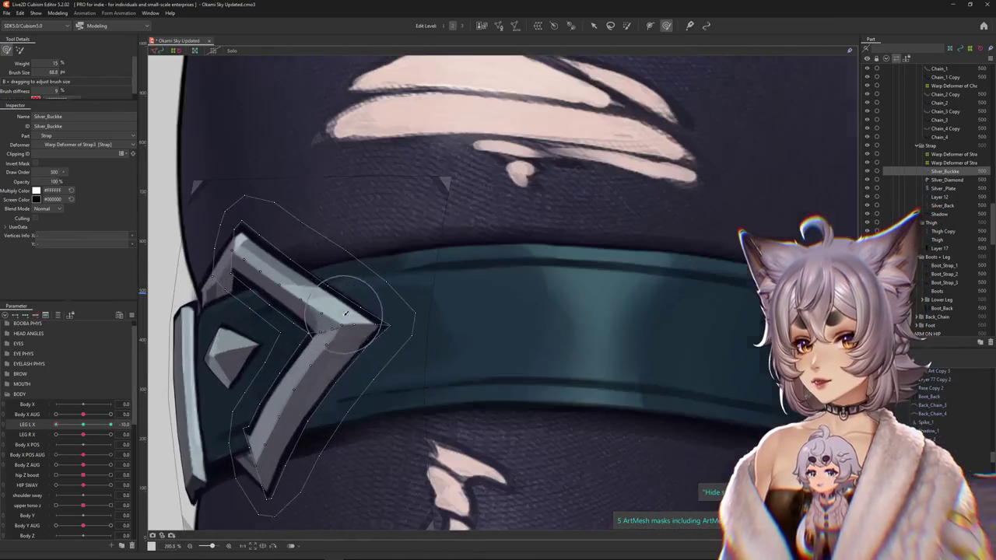
pyautogui.moveTo(327, 325); pyautogui.dragTo(323, 335)
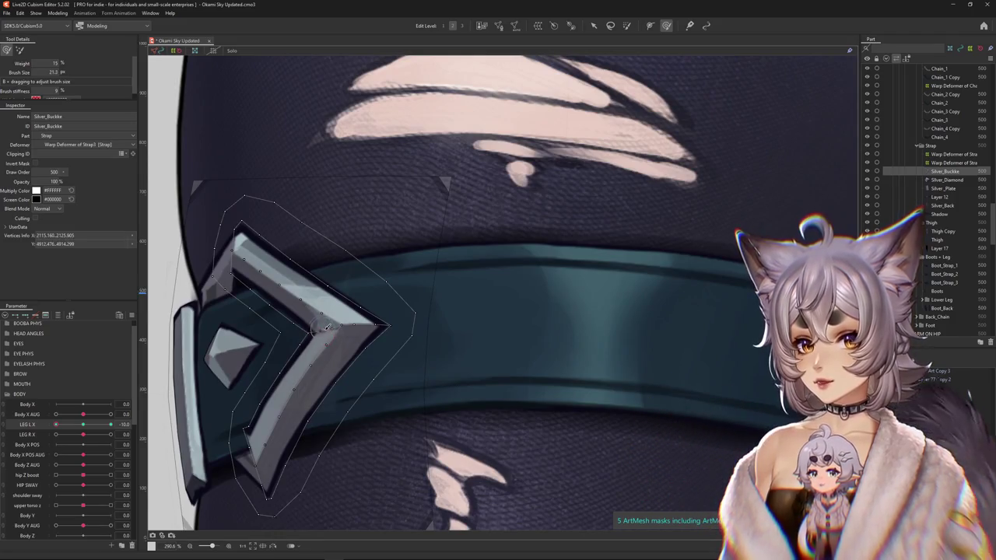
pyautogui.moveTo(339, 330)
pyautogui.mouseDown()
pyautogui.moveTo(327, 329)
pyautogui.moveTo(364, 333)
pyautogui.moveTo(309, 417)
pyautogui.mouseUp()
pyautogui.moveTo(287, 365)
pyautogui.mouseDown()
pyautogui.moveTo(329, 378)
pyautogui.moveTo(358, 340)
pyautogui.mouseUp()
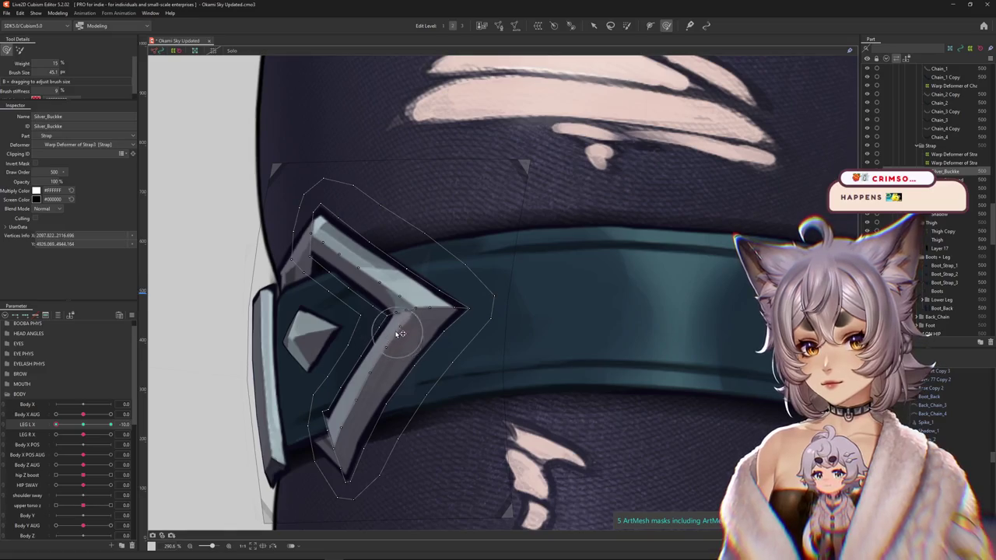
pyautogui.moveTo(442, 350)
pyautogui.mouseDown()
pyautogui.moveTo(454, 311)
pyautogui.moveTo(412, 309)
pyautogui.moveTo(360, 410)
pyautogui.mouseUp()
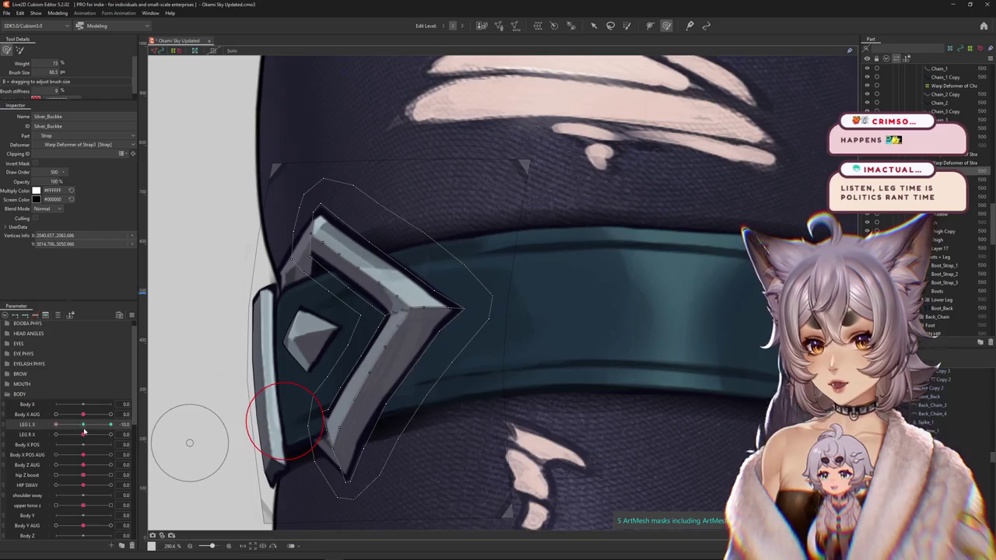
# Bend the chevron's tip and lower arm around the leg edge, then return LEG L X to 0.
pyautogui.moveTo(84, 432); pyautogui.dragTo(159, 406)
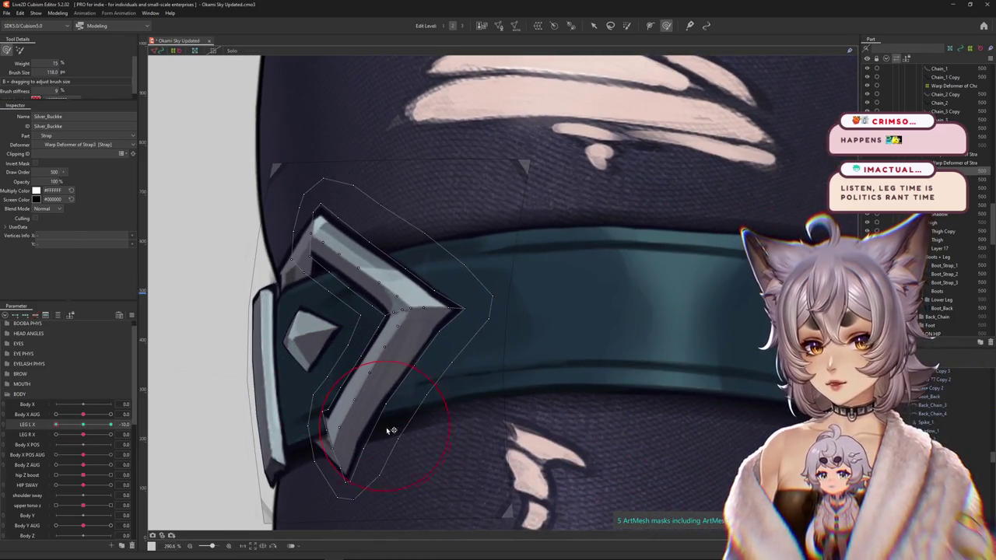
pyautogui.moveTo(418, 426)
pyautogui.mouseDown()
pyautogui.moveTo(446, 335)
pyautogui.moveTo(321, 395)
pyautogui.moveTo(340, 354)
pyautogui.mouseUp()
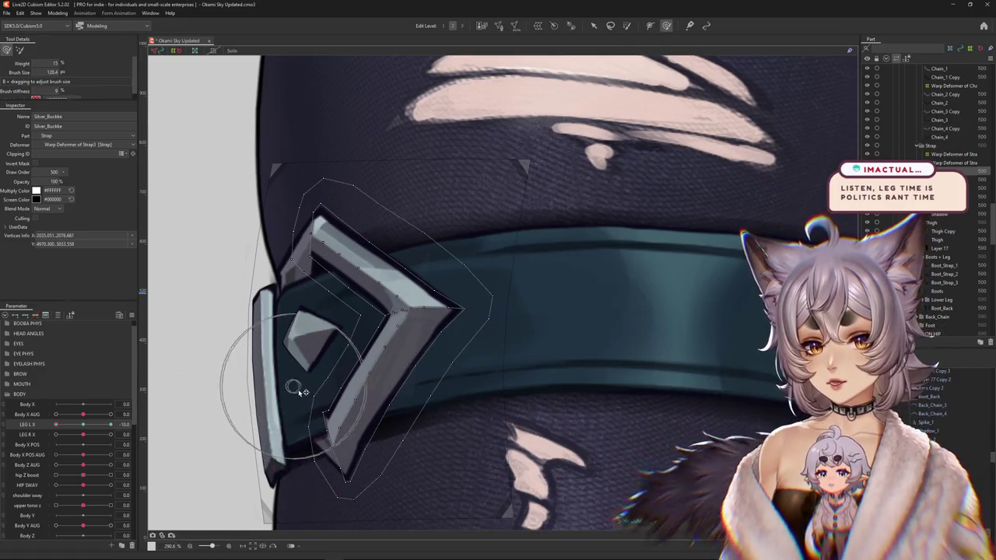
pyautogui.moveTo(327, 350); pyautogui.dragTo(305, 417)
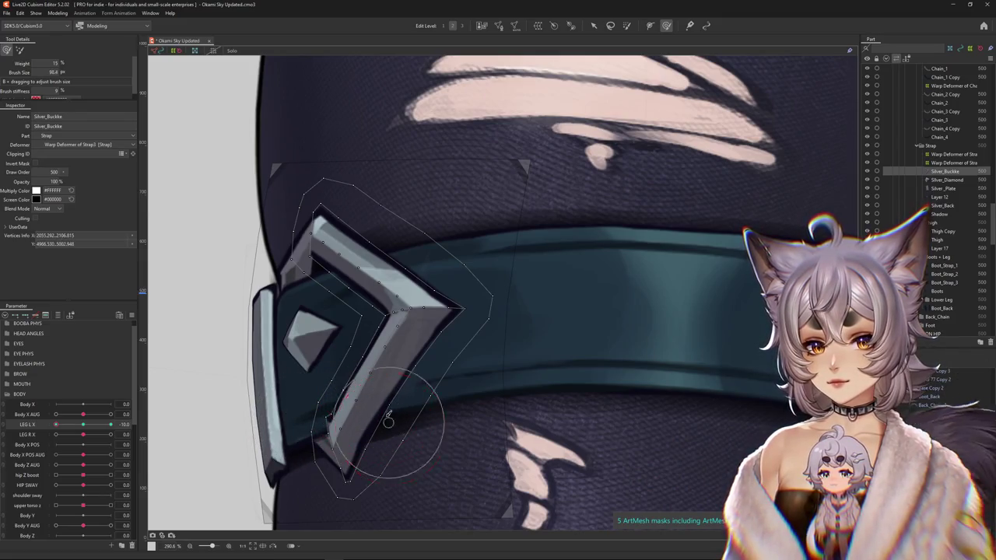
pyautogui.moveTo(388, 421); pyautogui.dragTo(389, 456)
pyautogui.scroll(-3, 389, 456)
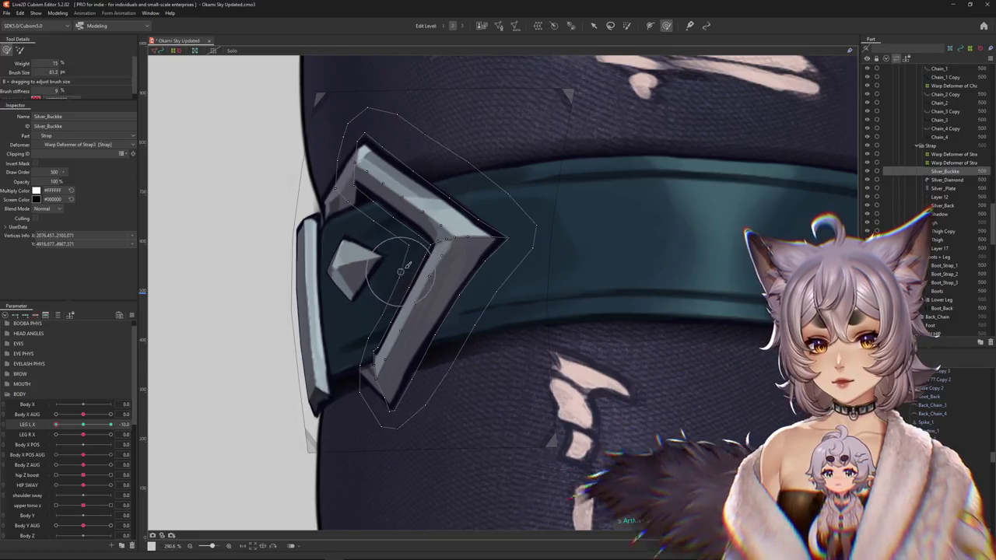
pyautogui.scroll(3, 472, 326)
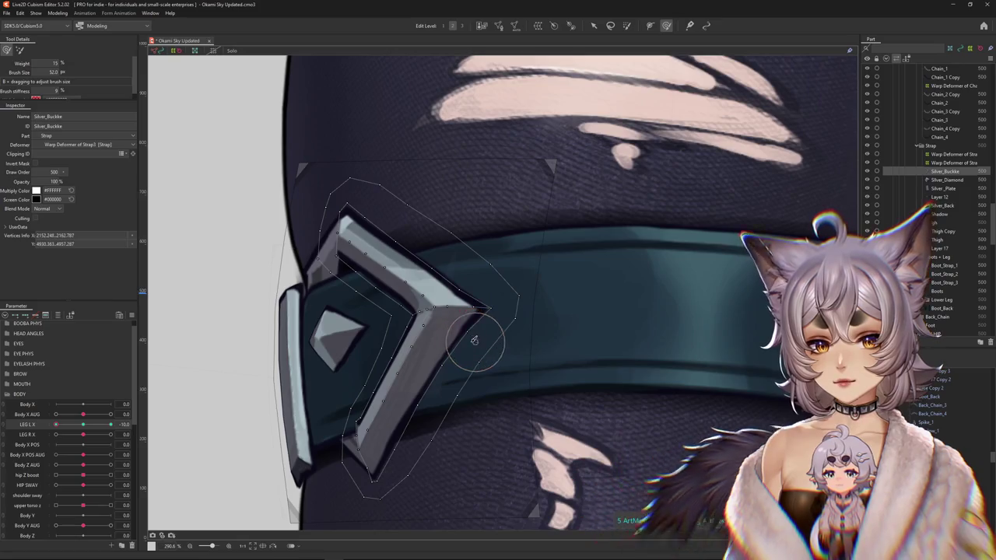
pyautogui.click(85, 425)
# Return LEG L X to 10 and push the buckle's upper arm into shape.
pyautogui.click(55, 436)
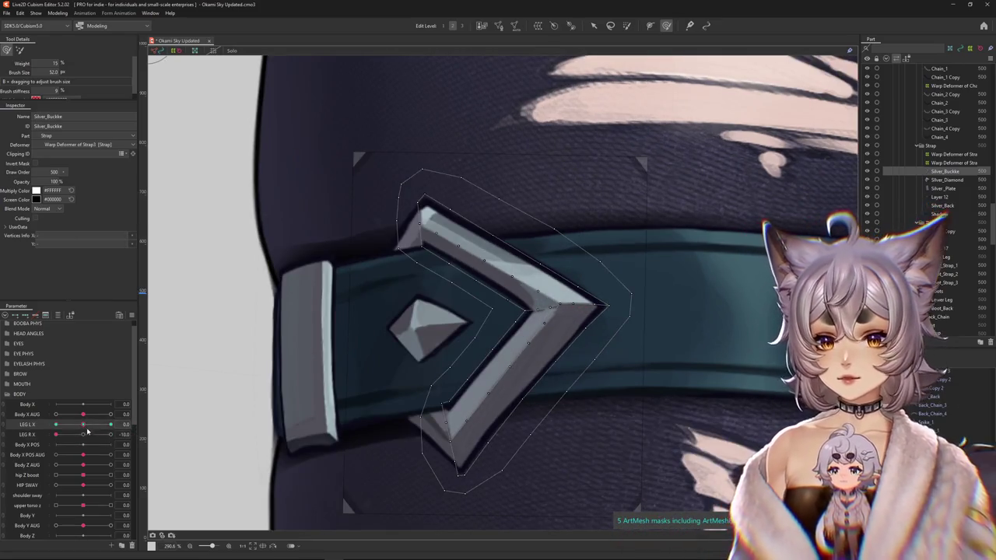
pyautogui.click(110, 424)
pyautogui.moveTo(547, 320)
pyautogui.mouseDown()
pyautogui.moveTo(505, 305)
pyautogui.moveTo(430, 332)
pyautogui.moveTo(402, 381)
pyautogui.mouseUp()
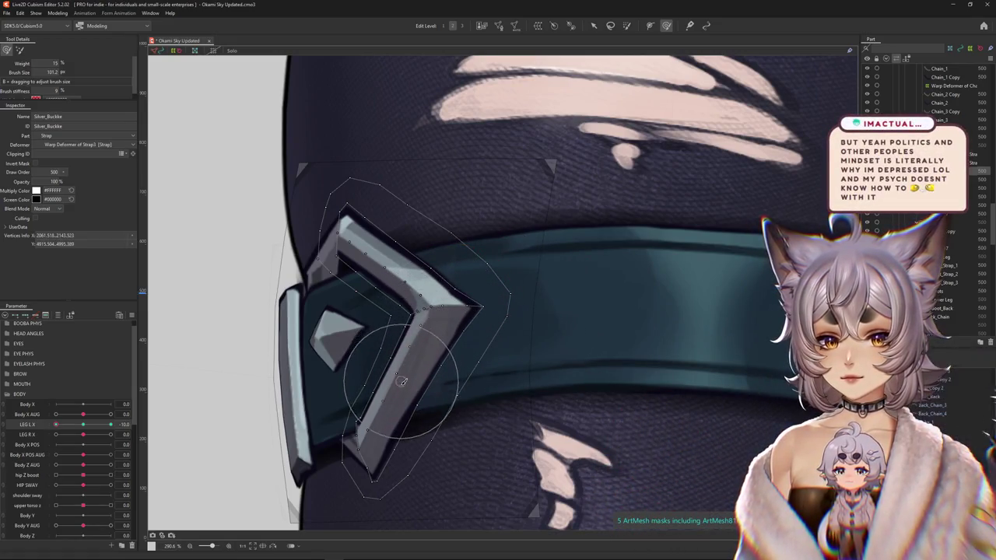
pyautogui.moveTo(56, 425); pyautogui.dragTo(73, 429)
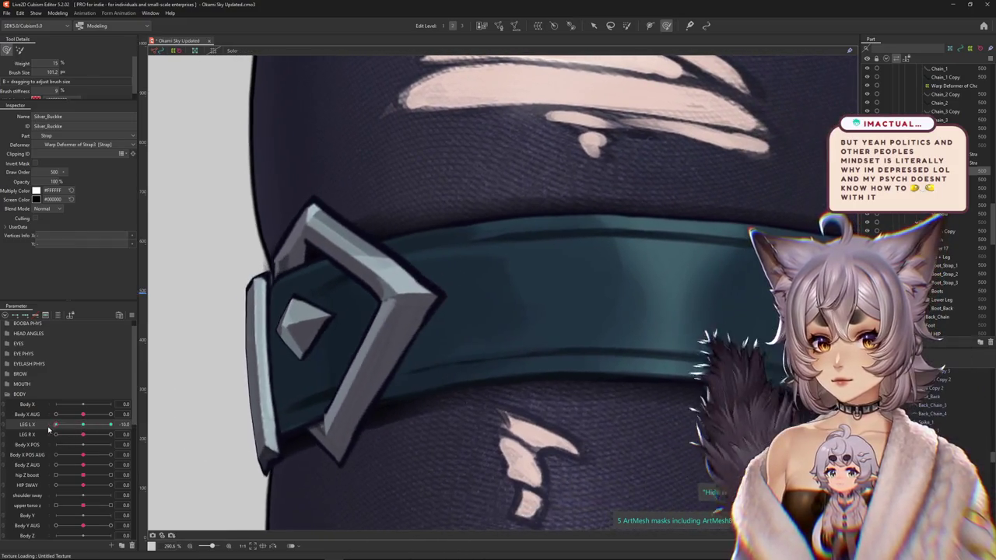
pyautogui.moveTo(73, 428); pyautogui.dragTo(110, 425)
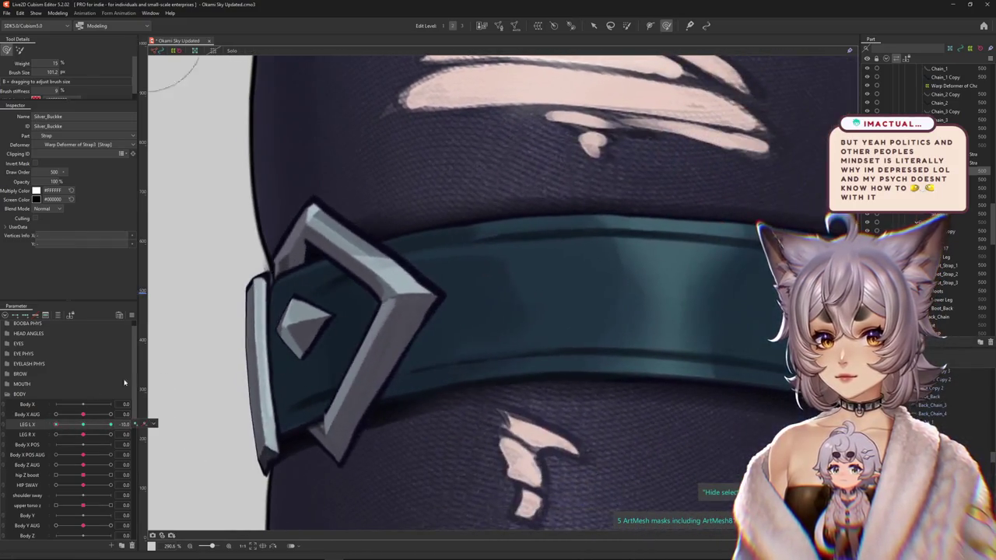
pyautogui.moveTo(321, 228); pyautogui.dragTo(371, 270)
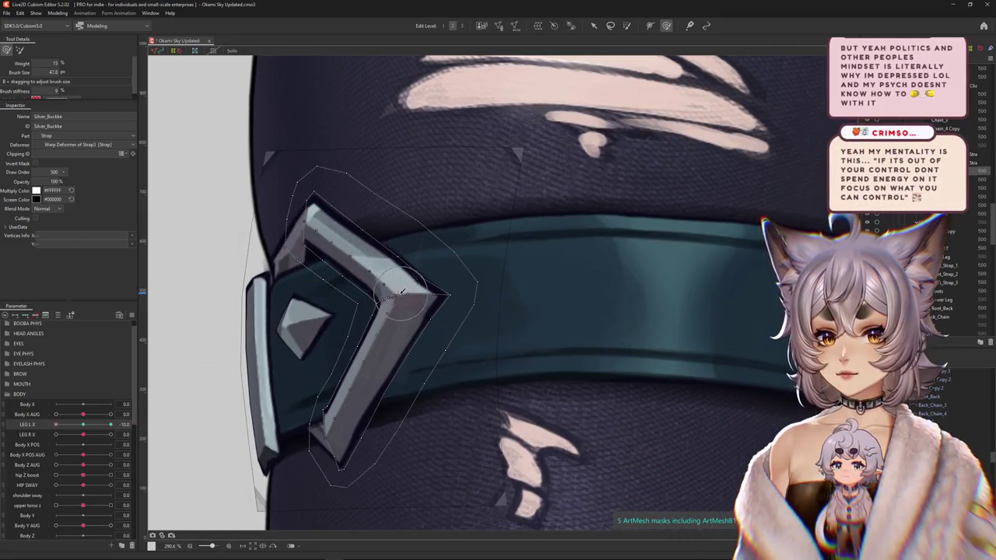
pyautogui.moveTo(421, 268); pyautogui.dragTo(360, 229)
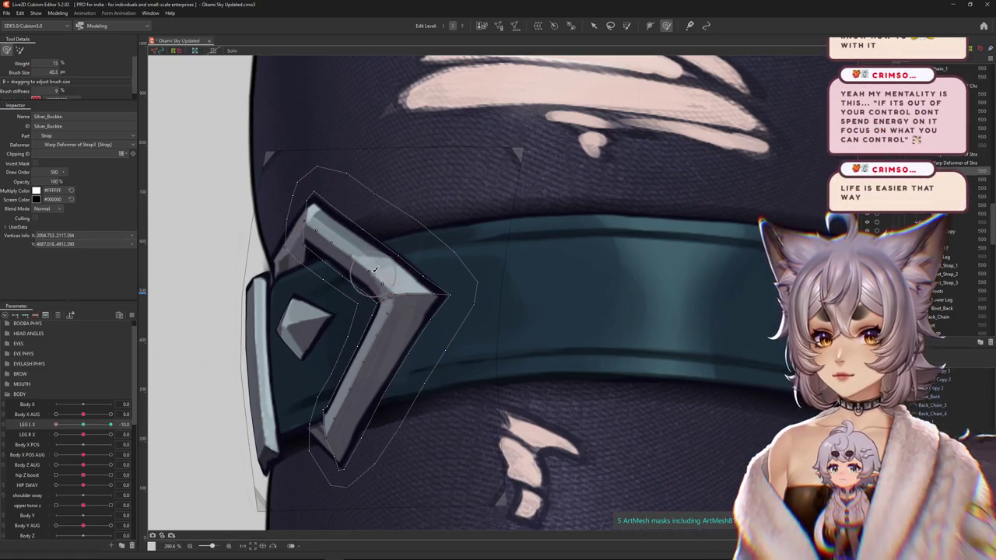
pyautogui.moveTo(375, 270); pyautogui.dragTo(351, 255)
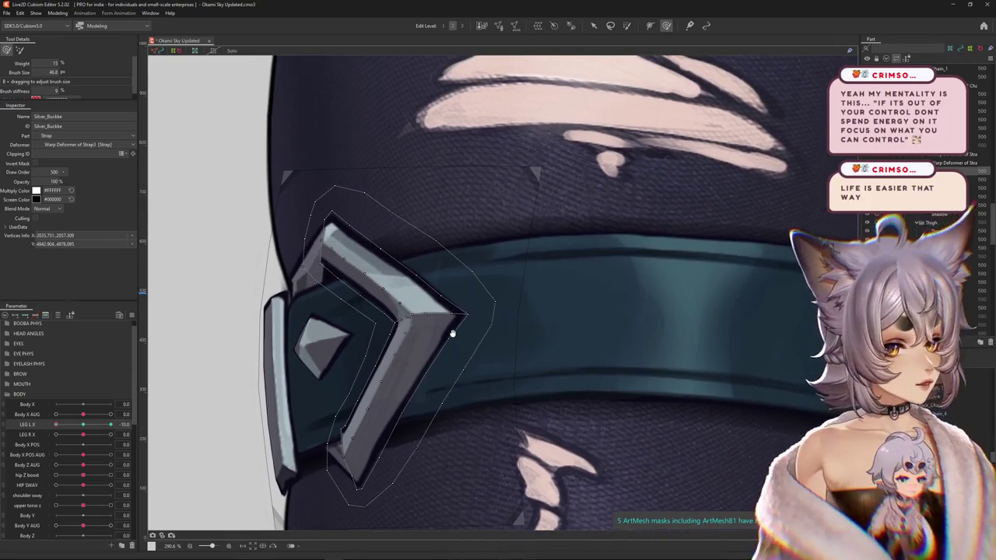
pyautogui.moveTo(424, 326); pyautogui.dragTo(448, 315)
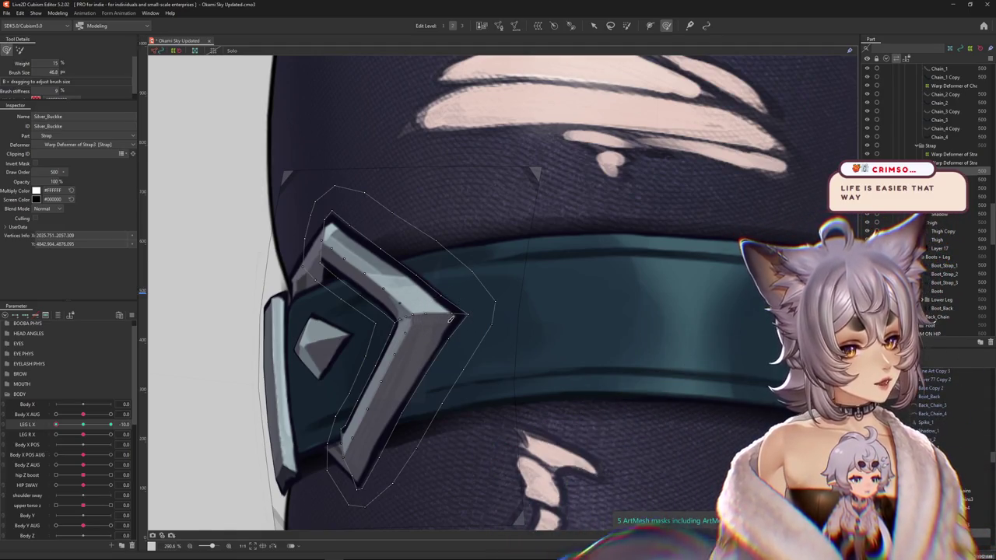
# Enlarge the brush and bend the buckle's right and lower arms along the strap.
pyautogui.moveTo(449, 319); pyautogui.dragTo(458, 381)
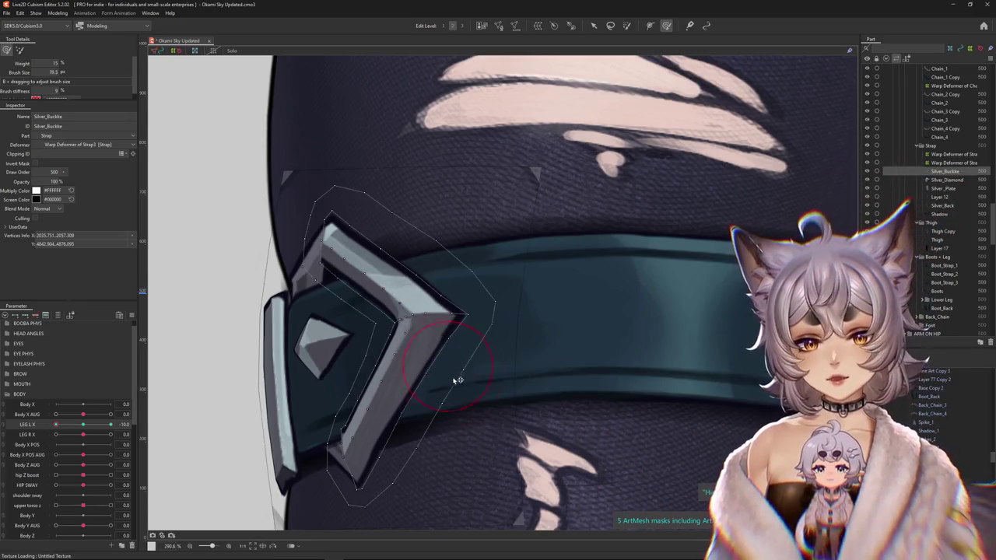
pyautogui.moveTo(414, 435); pyautogui.dragTo(396, 448)
pyautogui.moveTo(381, 501)
pyautogui.mouseDown()
pyautogui.moveTo(429, 451)
pyautogui.moveTo(442, 406)
pyautogui.moveTo(410, 485)
pyautogui.mouseUp()
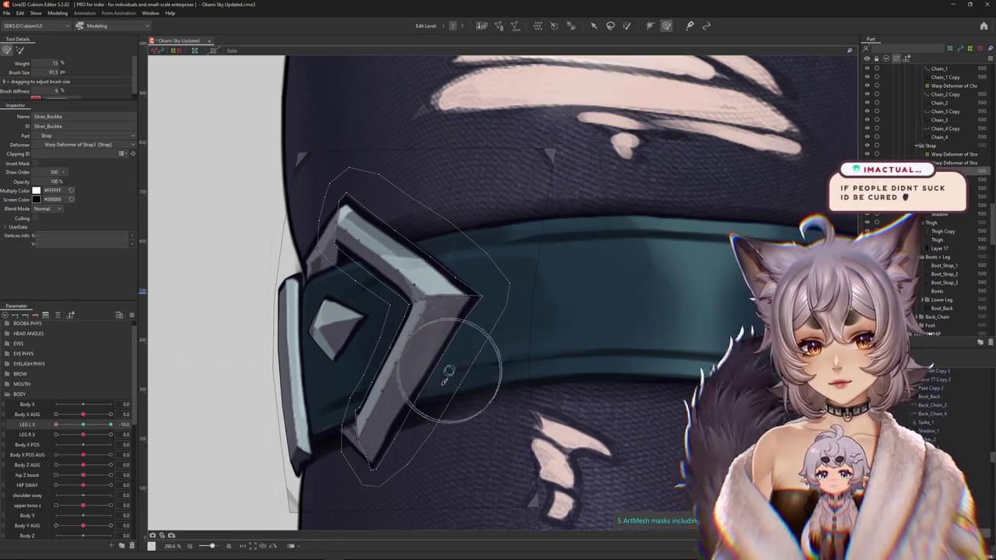
pyautogui.moveTo(55, 424); pyautogui.dragTo(55, 424)
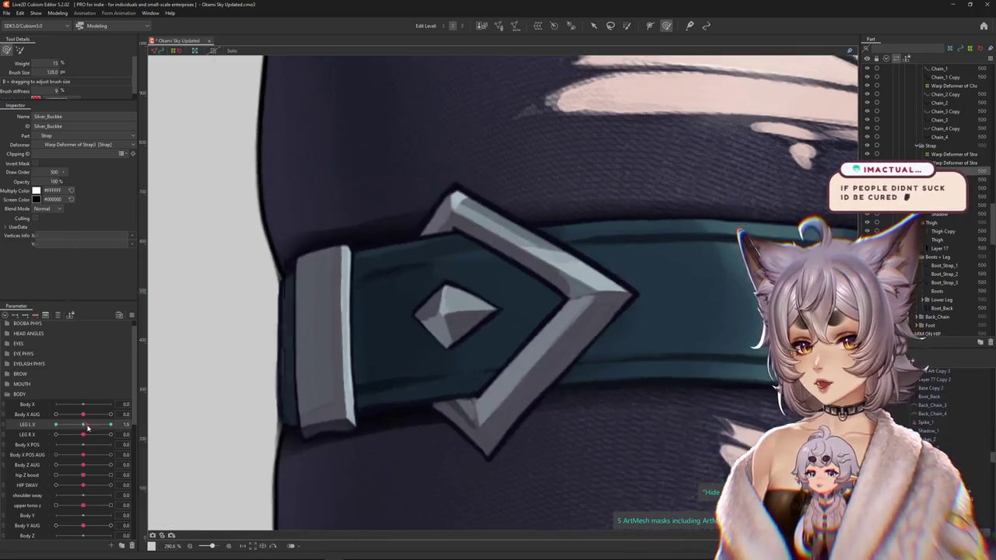
pyautogui.moveTo(362, 433); pyautogui.dragTo(382, 393)
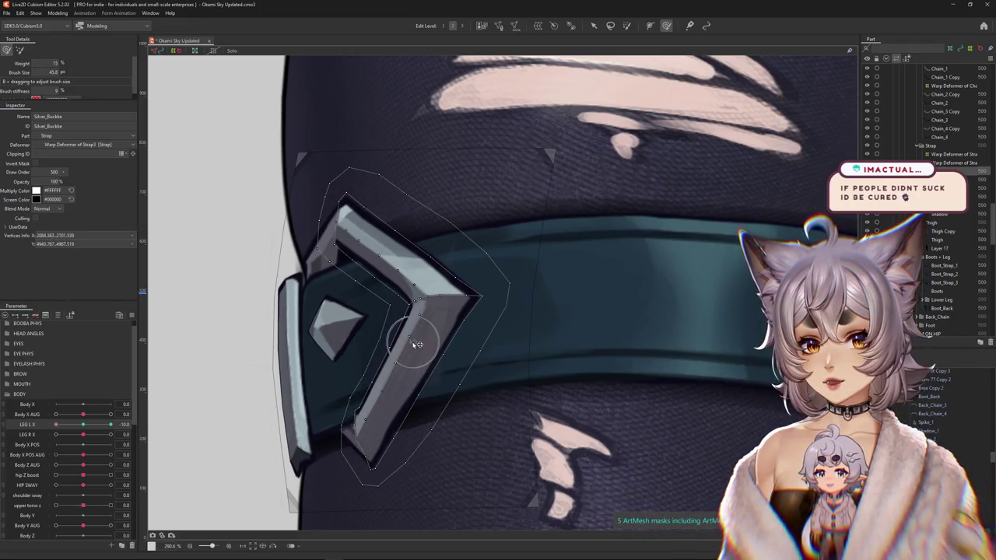
pyautogui.moveTo(423, 335); pyautogui.dragTo(347, 360)
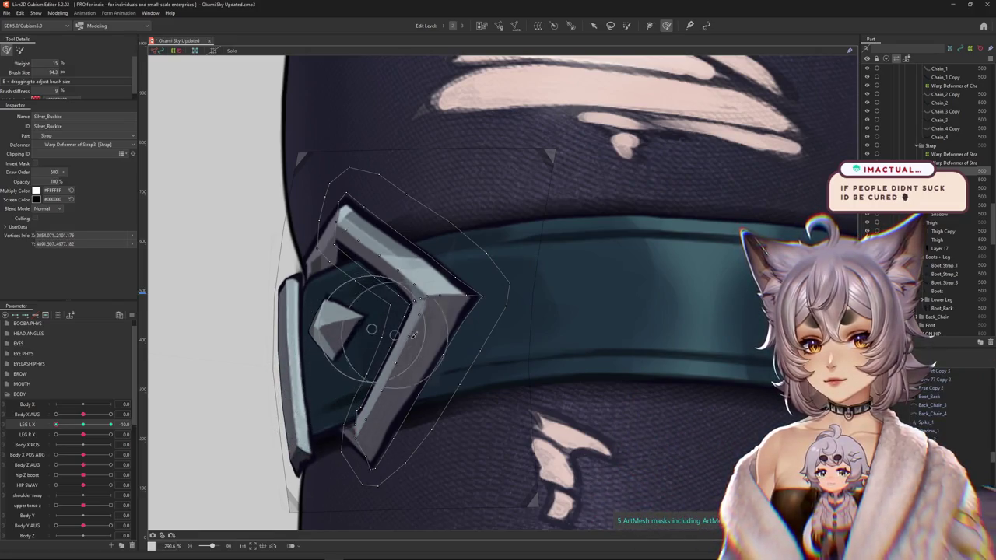
pyautogui.moveTo(417, 325); pyautogui.dragTo(365, 432)
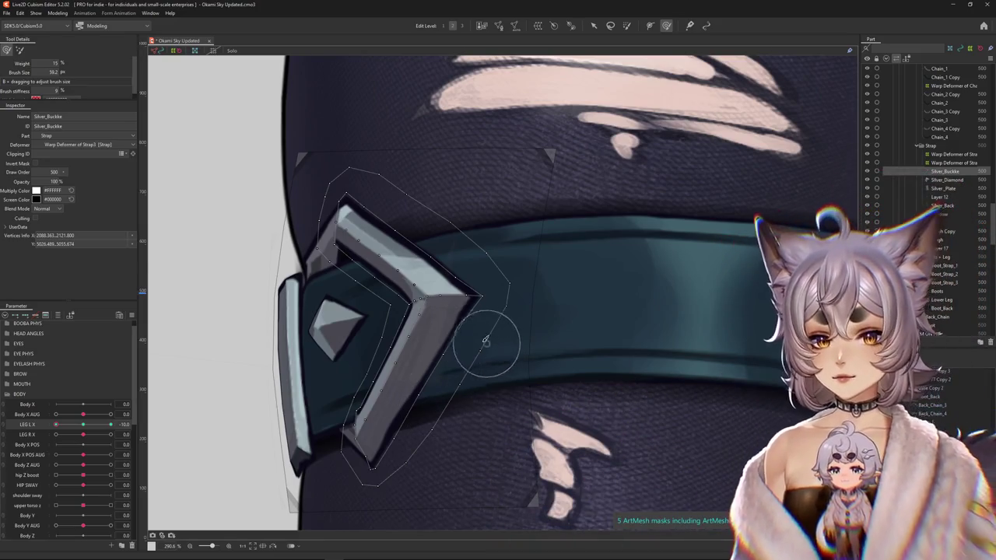
# Brush the lower arm further along the strap, then hide and reshow the mesh to judge it.
pyautogui.moveTo(465, 324); pyautogui.dragTo(473, 286)
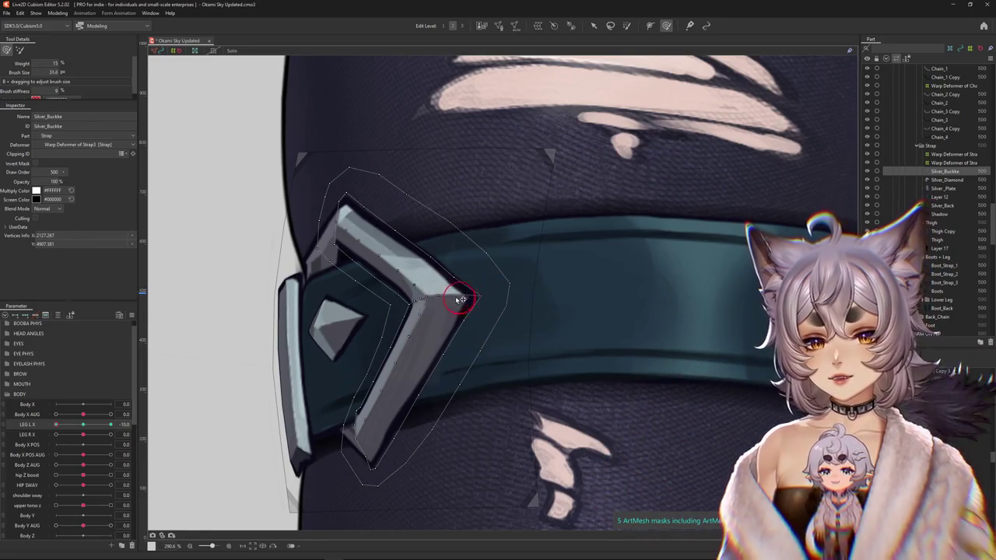
pyautogui.moveTo(461, 300); pyautogui.dragTo(441, 301)
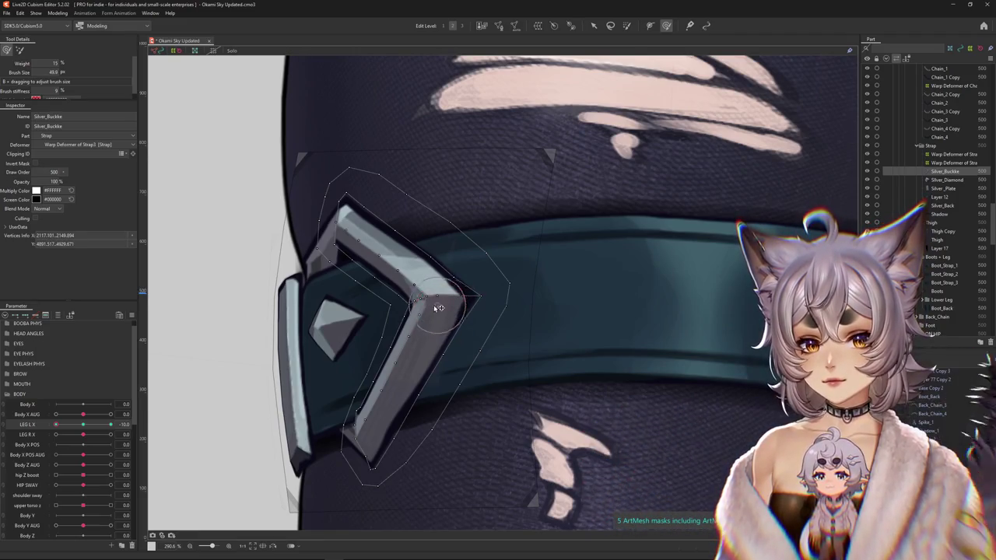
pyautogui.moveTo(410, 363)
pyautogui.mouseDown()
pyautogui.moveTo(389, 379)
pyautogui.moveTo(372, 435)
pyautogui.mouseUp()
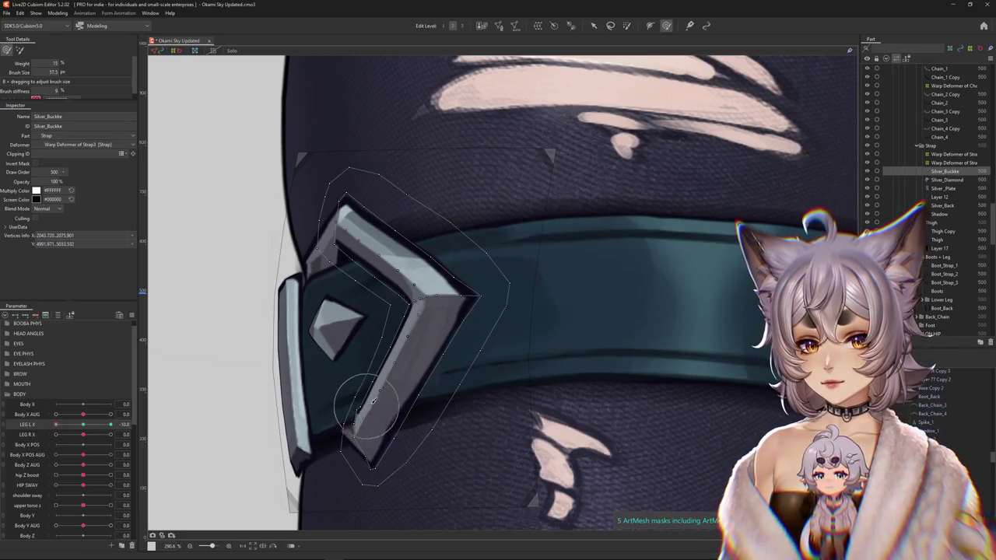
pyautogui.moveTo(361, 374); pyautogui.dragTo(413, 337)
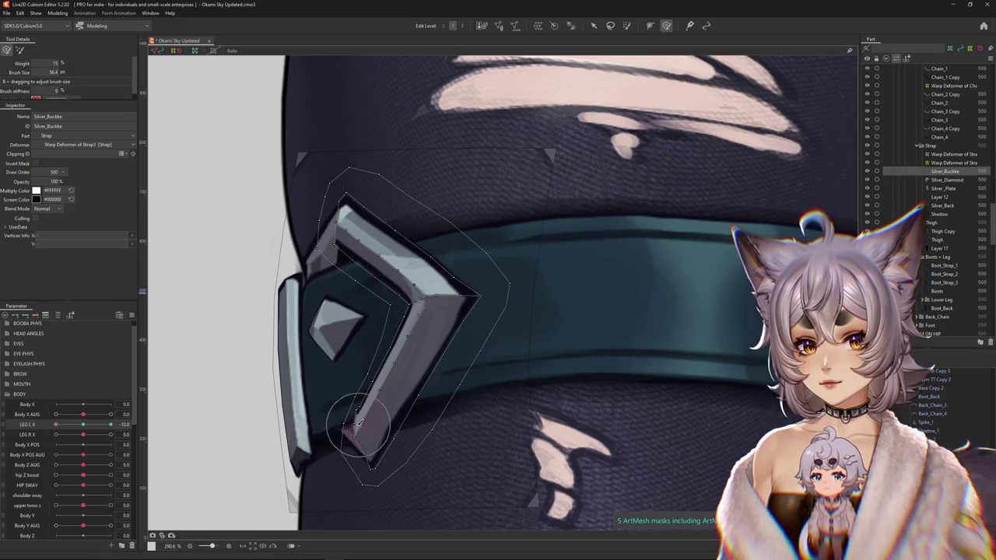
pyautogui.scroll(-1, 358, 424)
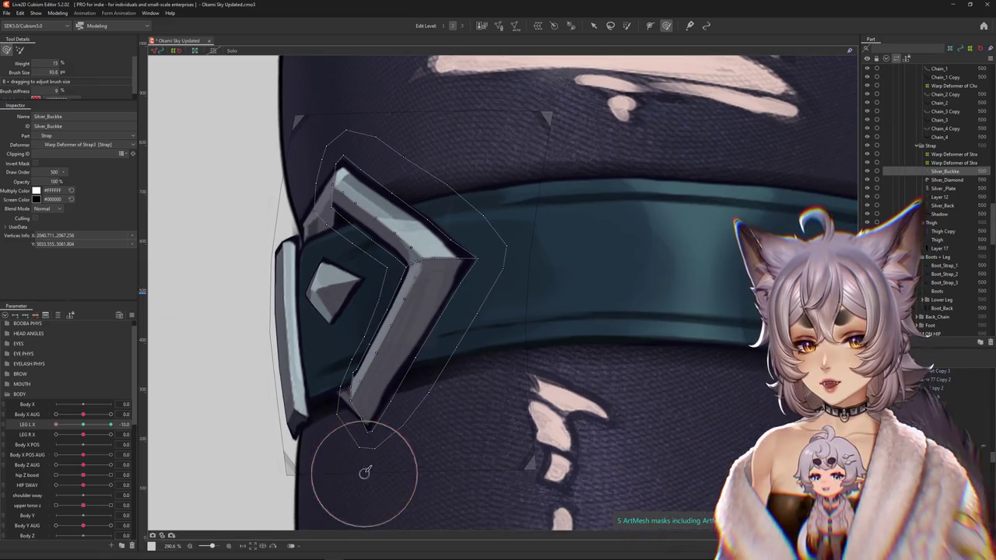
pyautogui.press('Escape')
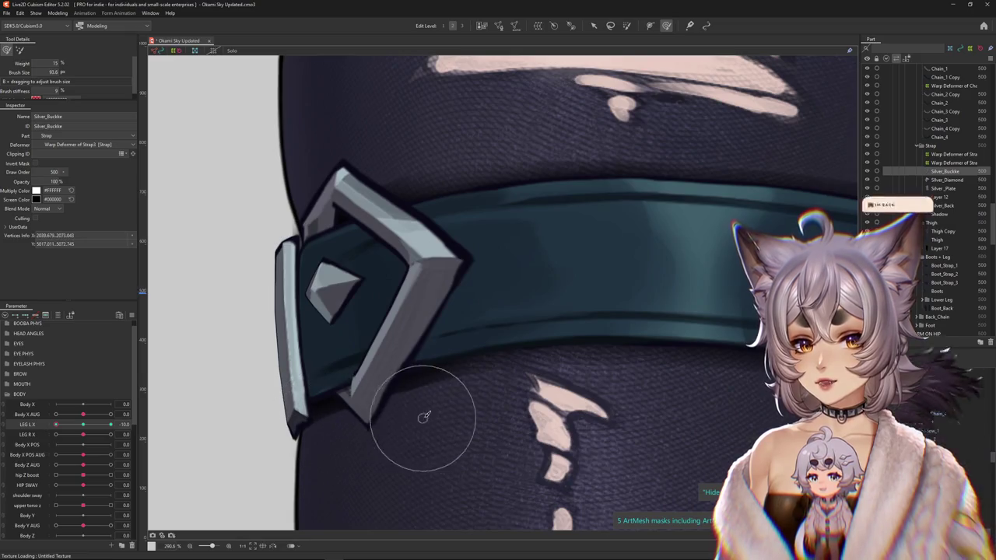
pyautogui.click(389, 393)
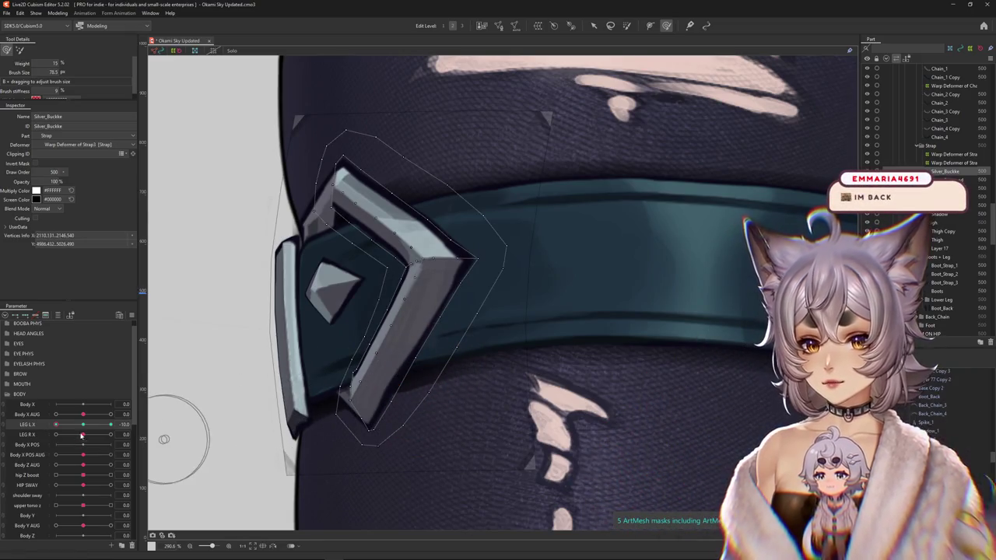
# Hide the mesh wireframe and set LEG L X to -10.
pyautogui.doubleClick(387, 402)
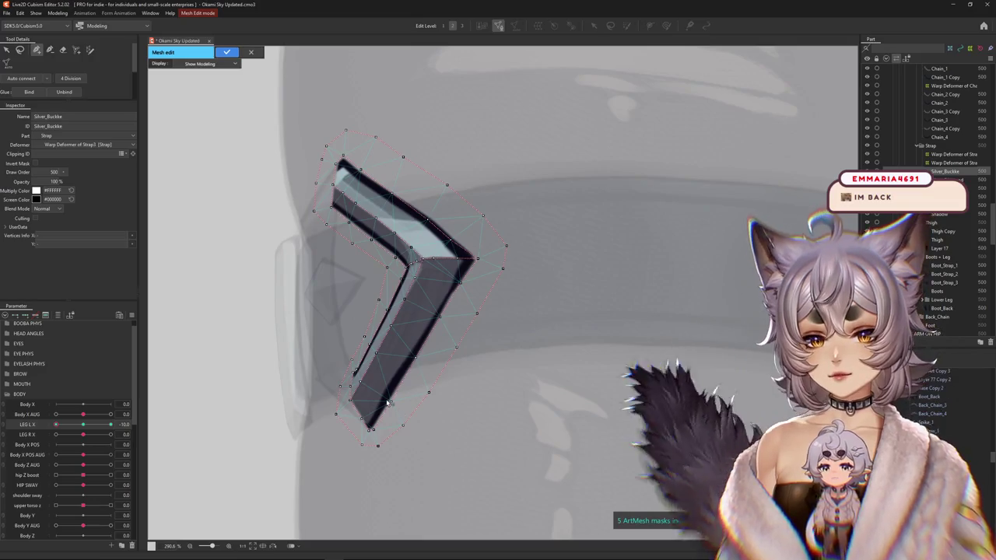
pyautogui.click(223, 52)
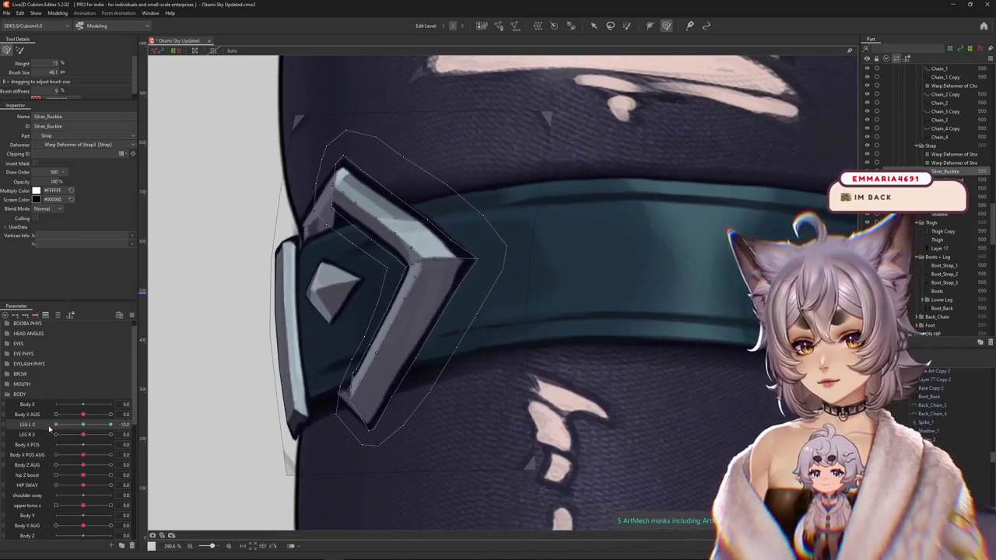
pyautogui.moveTo(102, 429); pyautogui.dragTo(84, 424)
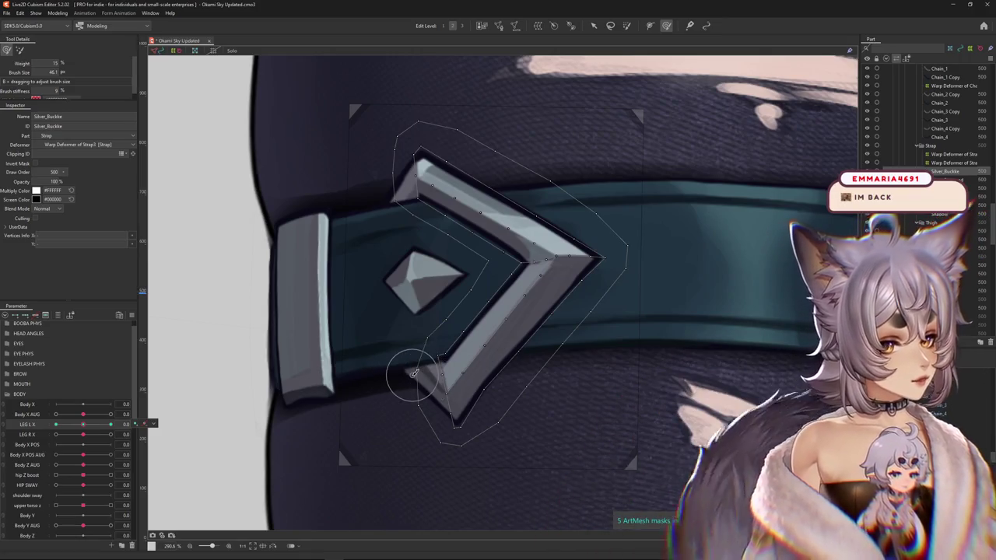
pyautogui.hotkey('ctrl', 'h')
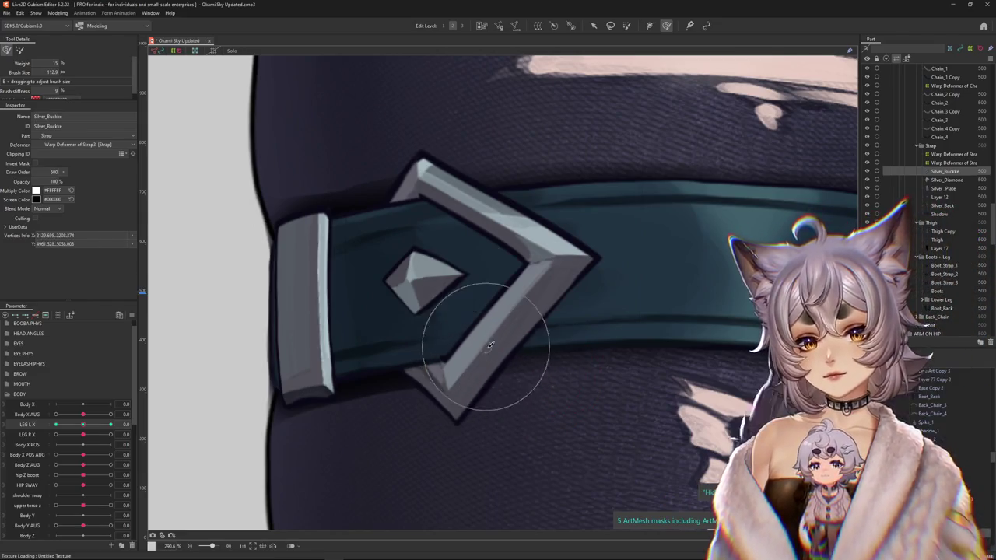
pyautogui.scroll(-2, 331, 404)
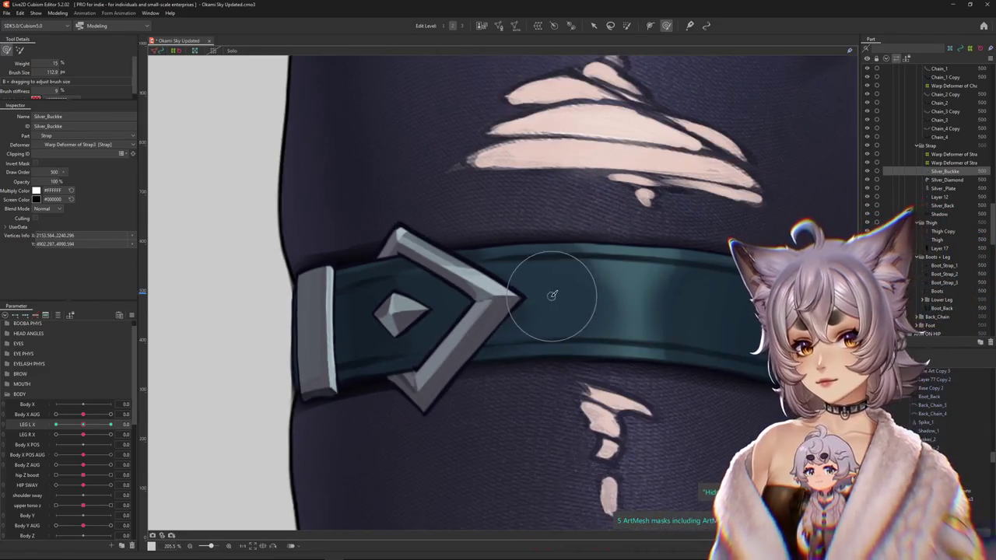
pyautogui.moveTo(82, 426); pyautogui.dragTo(56, 425)
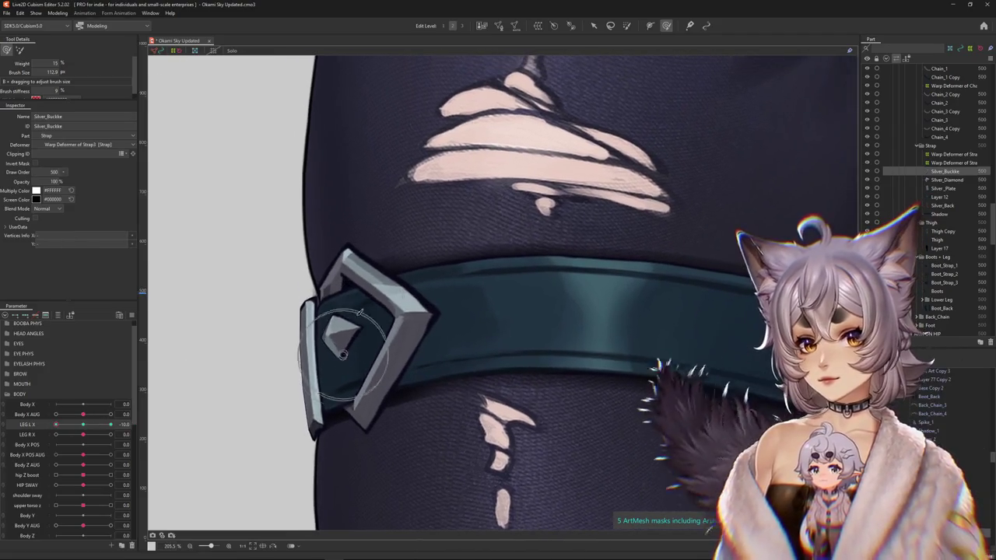
# Brush Silver_Buckke to fit the strap at LEG L X -10, shrinking the brush to 36.9.
pyautogui.scroll(3, 333, 305)
pyautogui.scroll(-3, 334, 312)
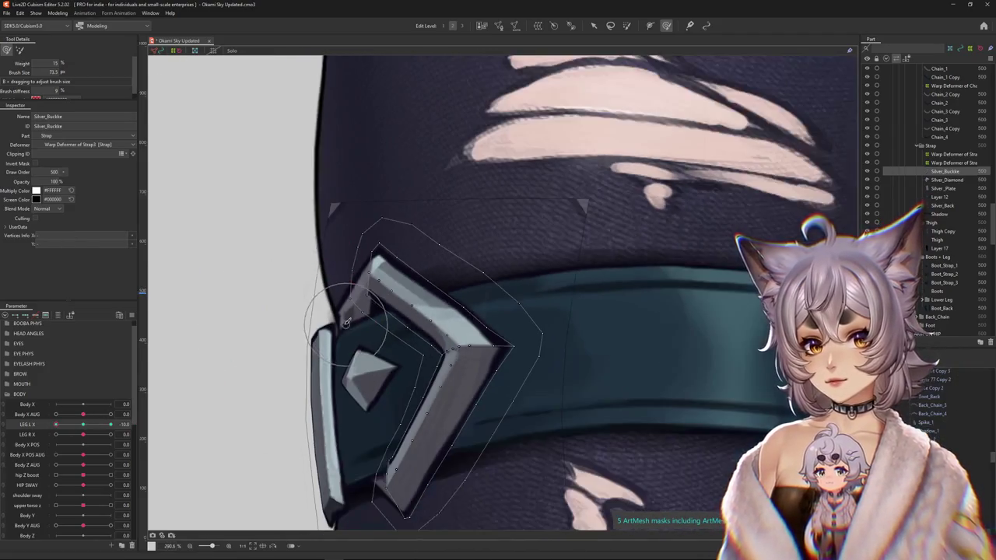
pyautogui.moveTo(362, 327); pyautogui.dragTo(416, 354)
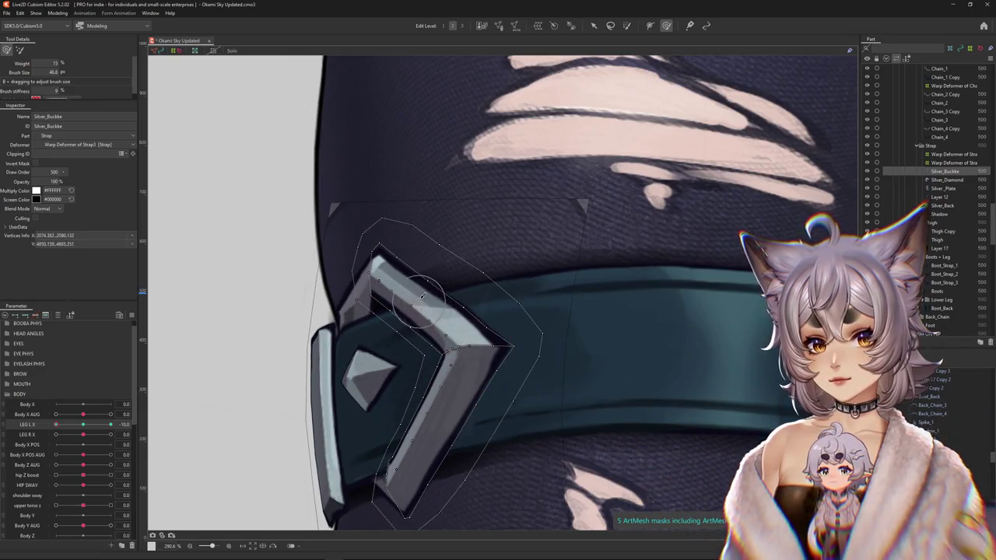
pyautogui.moveTo(403, 282); pyautogui.dragTo(397, 254)
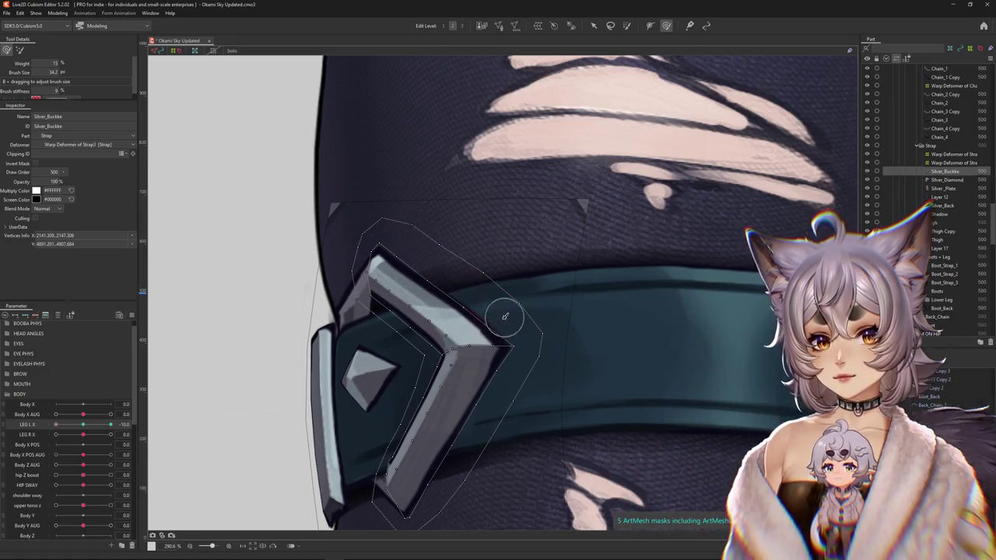
pyautogui.click(172, 394)
pyautogui.moveTo(84, 429); pyautogui.dragTo(45, 432)
pyautogui.moveTo(387, 258); pyautogui.dragTo(390, 270)
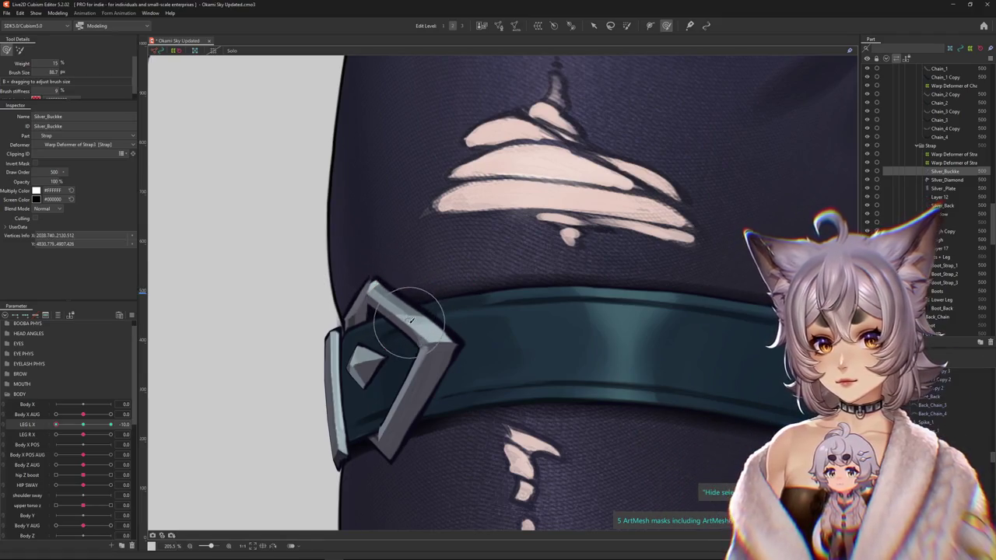
pyautogui.moveTo(478, 324)
pyautogui.mouseDown()
pyautogui.moveTo(456, 288)
pyautogui.moveTo(416, 268)
pyautogui.mouseUp()
# Sweep LEG L X to 10 to test the buckle's motion.
pyautogui.moveTo(104, 424); pyautogui.dragTo(111, 424)
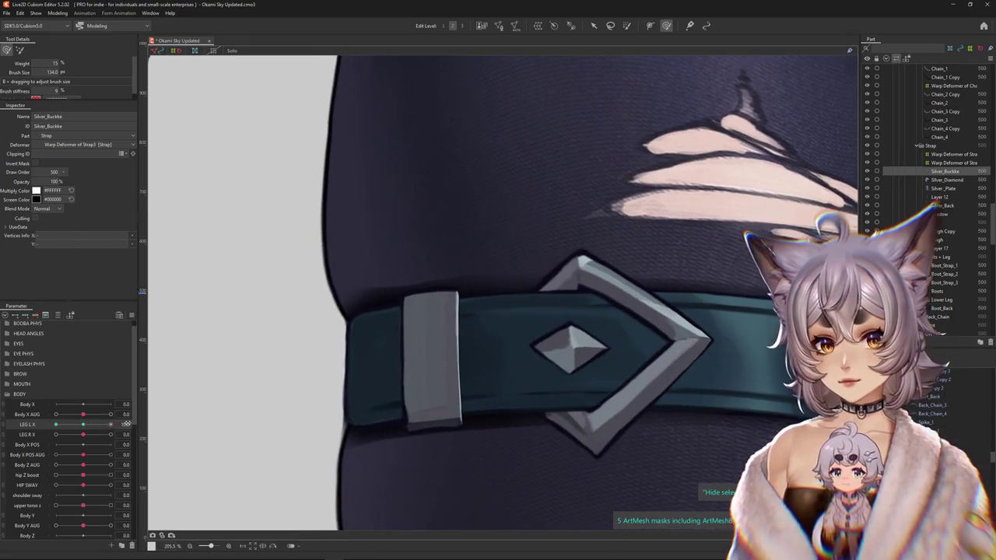
pyautogui.moveTo(448, 346); pyautogui.dragTo(388, 360)
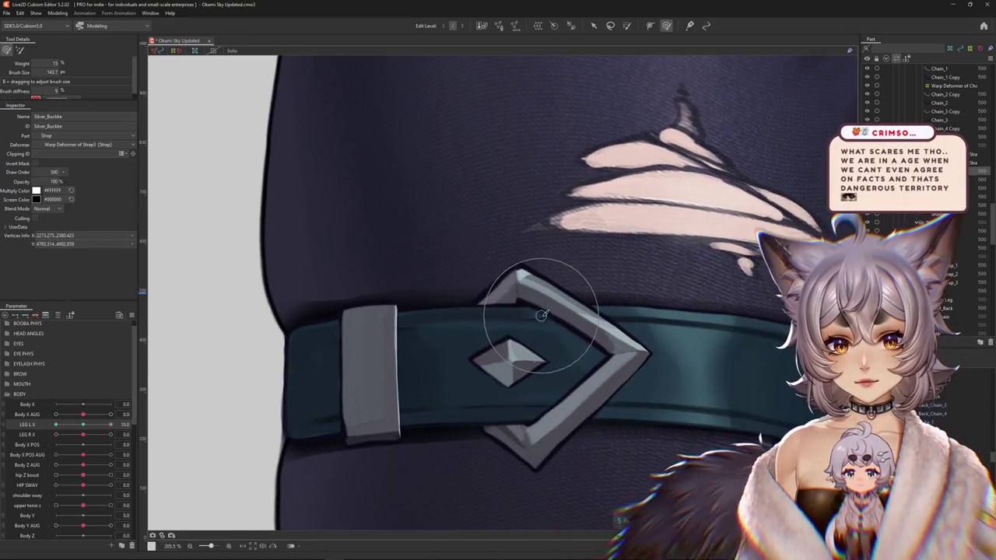
pyautogui.scroll(3, 649, 339)
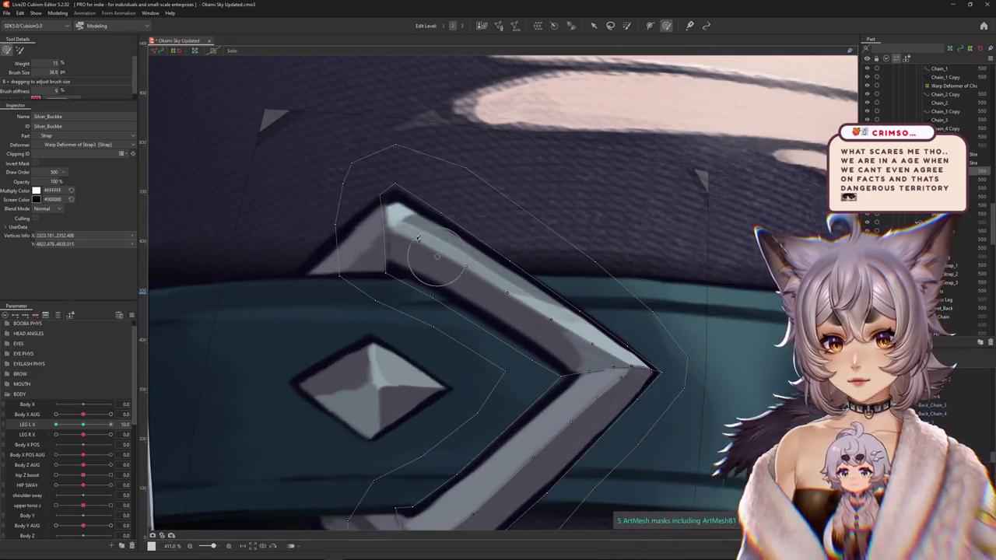
# Select the Silver_Back mesh from the meshes overlapping the buckle and frame the whole buckle.
pyautogui.scroll(-3, 405, 273)
pyautogui.rightClick(392, 276)
pyautogui.click(411, 263)
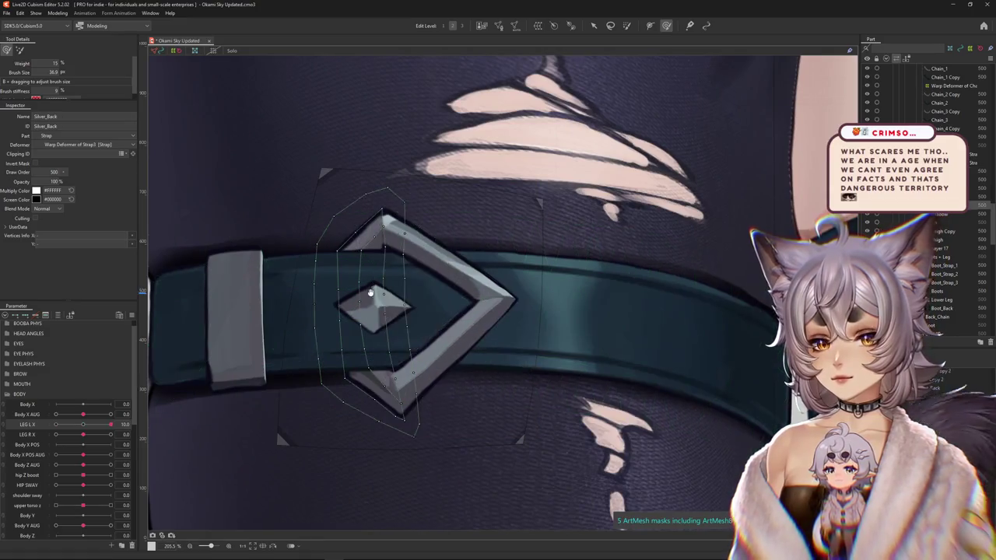
pyautogui.scroll(-2, 373, 327)
pyautogui.scroll(-1, 357, 394)
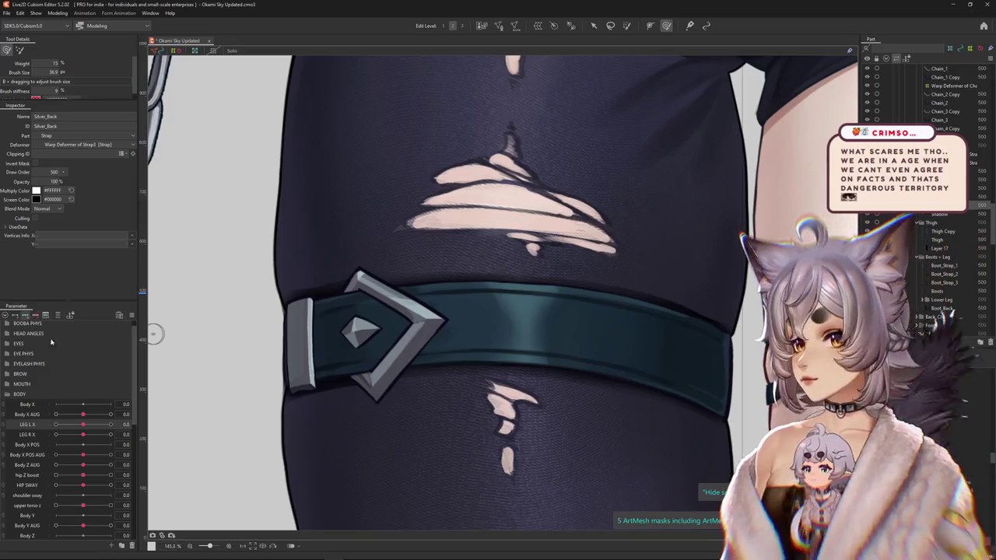
pyautogui.scroll(2, 403, 309)
pyautogui.scroll(2, 496, 190)
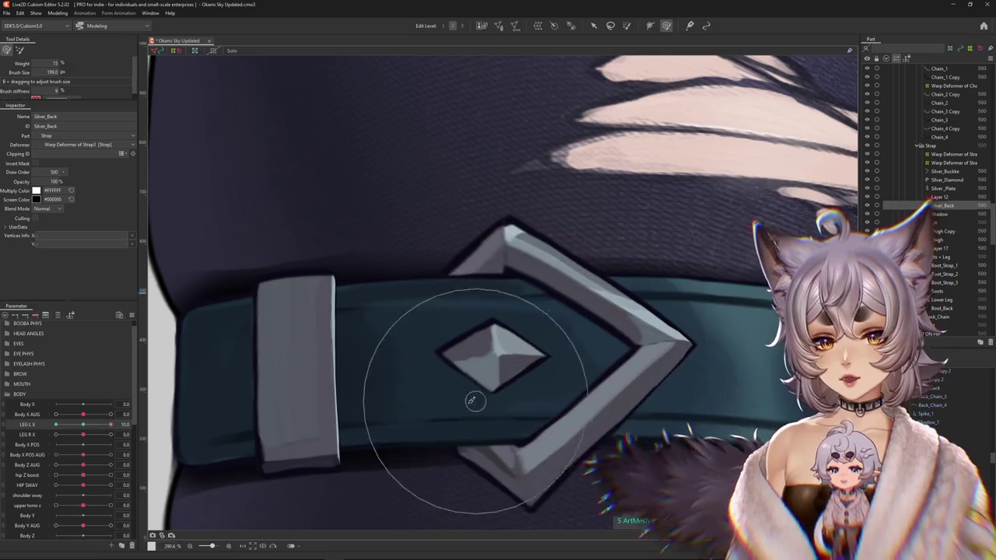
pyautogui.scroll(-4, 424, 451)
pyautogui.moveTo(423, 443); pyautogui.dragTo(375, 404)
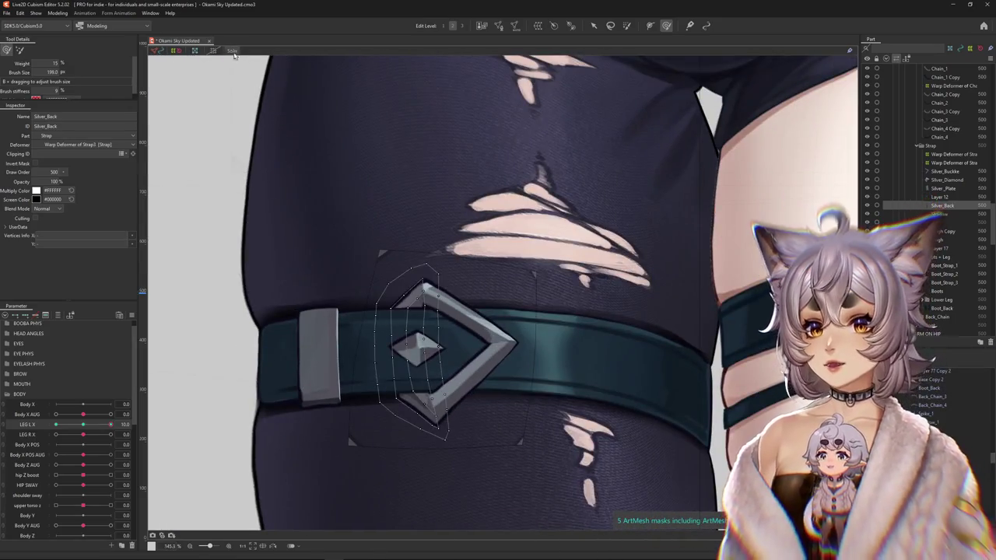
# Solo the back plate, enlarge the deform brush, and bend the plate to follow the strap.
pyautogui.click(232, 51)
pyautogui.scroll(4, 412, 335)
pyautogui.moveTo(432, 324)
pyautogui.mouseDown()
pyautogui.moveTo(442, 417)
pyautogui.moveTo(439, 343)
pyautogui.mouseUp()
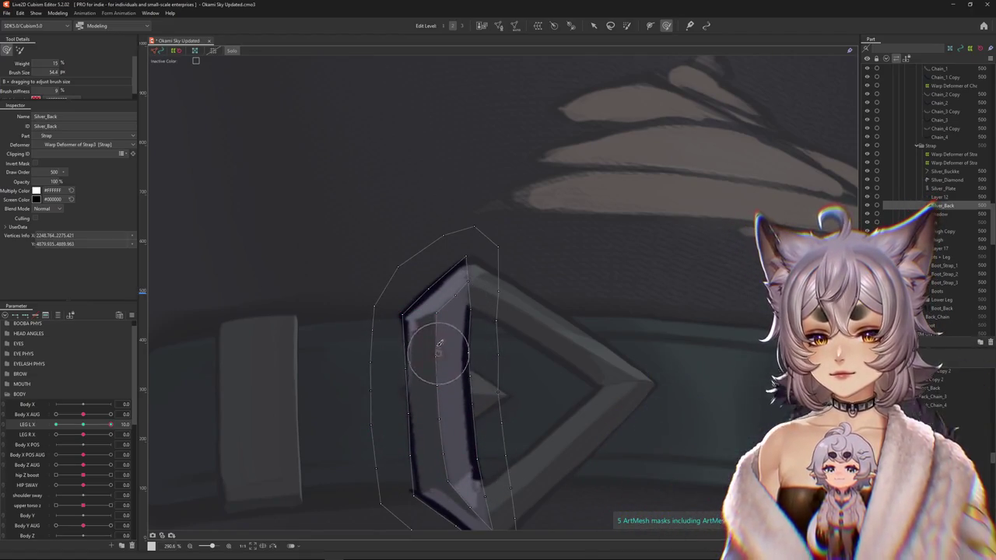
pyautogui.moveTo(399, 313)
pyautogui.mouseDown()
pyautogui.moveTo(400, 324)
pyautogui.moveTo(490, 300)
pyautogui.moveTo(485, 356)
pyautogui.mouseUp()
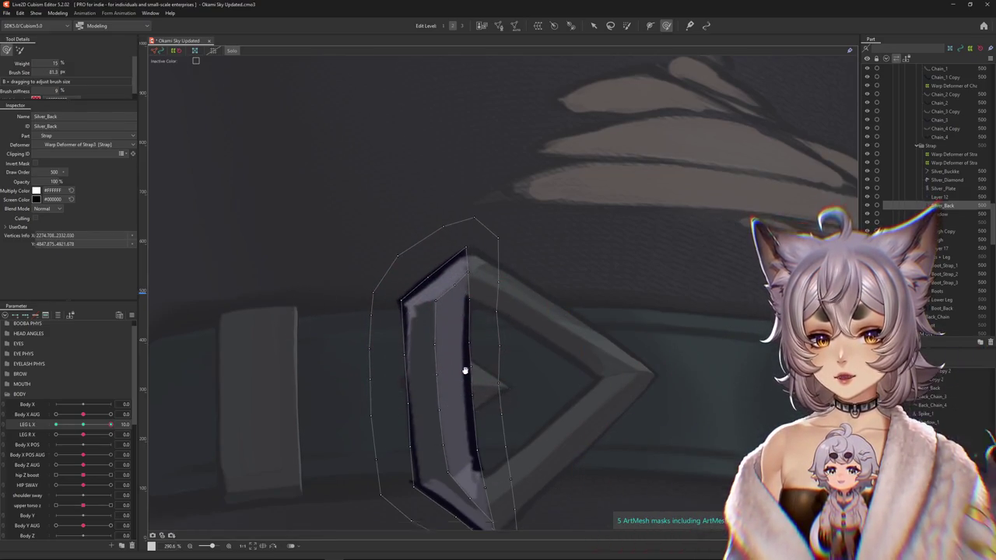
pyautogui.scroll(-2, 467, 366)
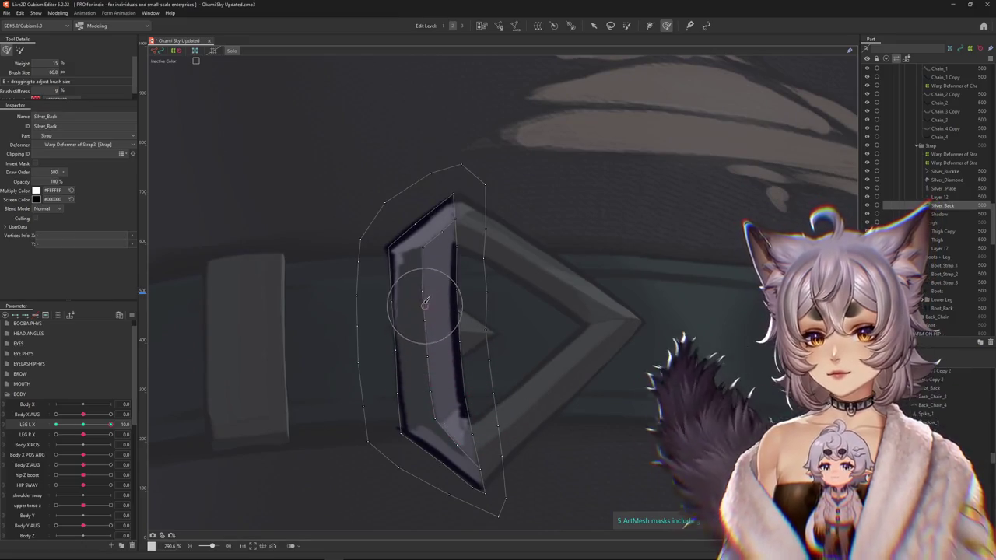
# Turn Solo off to restore full-colour artwork and resize the deform brush to 170.0.
pyautogui.click(194, 51)
pyautogui.moveTo(387, 373)
pyautogui.mouseDown()
pyautogui.moveTo(440, 447)
pyautogui.moveTo(378, 382)
pyautogui.moveTo(421, 433)
pyautogui.mouseUp()
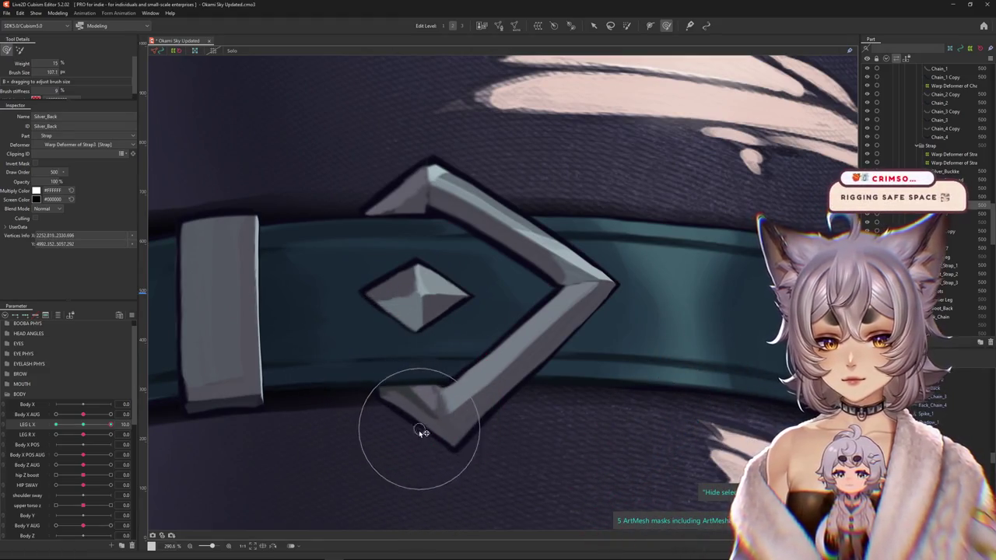
pyautogui.scroll(-2, 424, 443)
pyautogui.scroll(2, 424, 250)
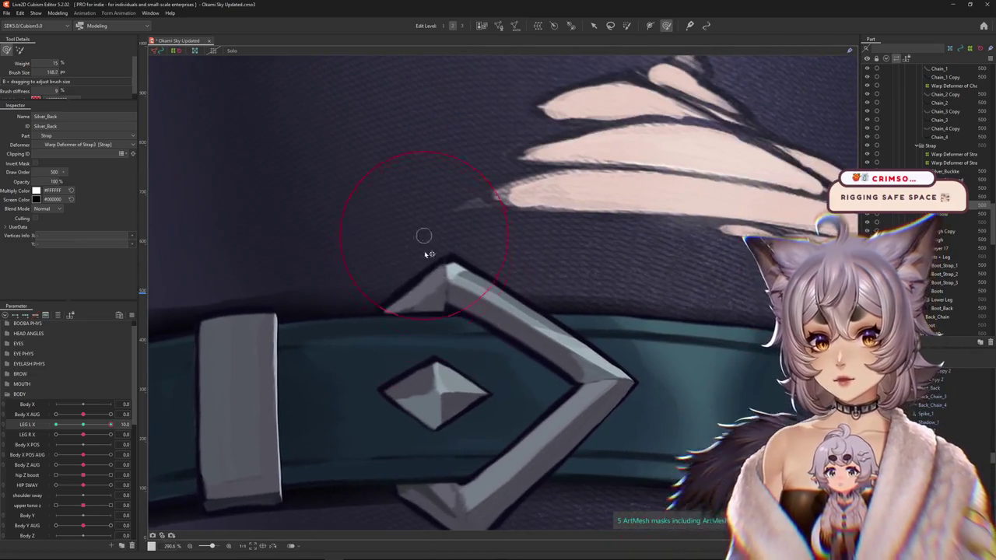
pyautogui.moveTo(432, 251); pyautogui.dragTo(436, 224)
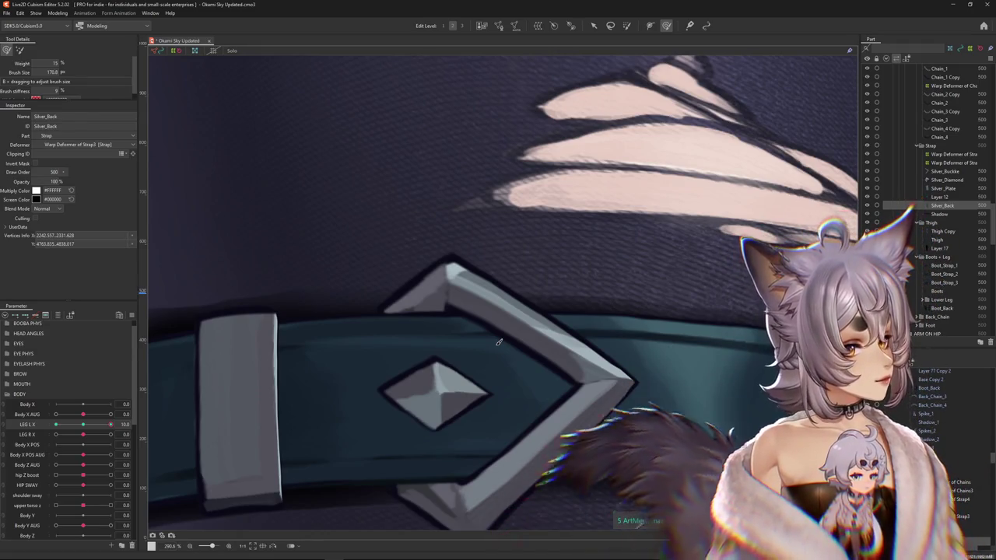
pyautogui.scroll(-2, 441, 333)
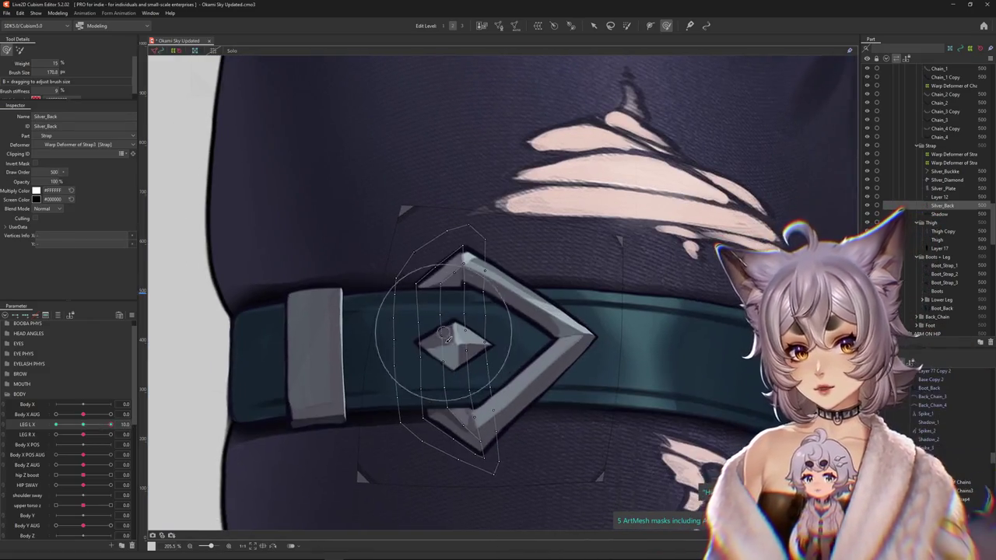
# In Solo view, brush Silver_Back's mesh and lower edge along the chevron, then scrub LEG L X to check.
pyautogui.moveTo(275, 127); pyautogui.dragTo(259, 92)
pyautogui.click(233, 50)
pyautogui.moveTo(467, 327); pyautogui.dragTo(463, 296)
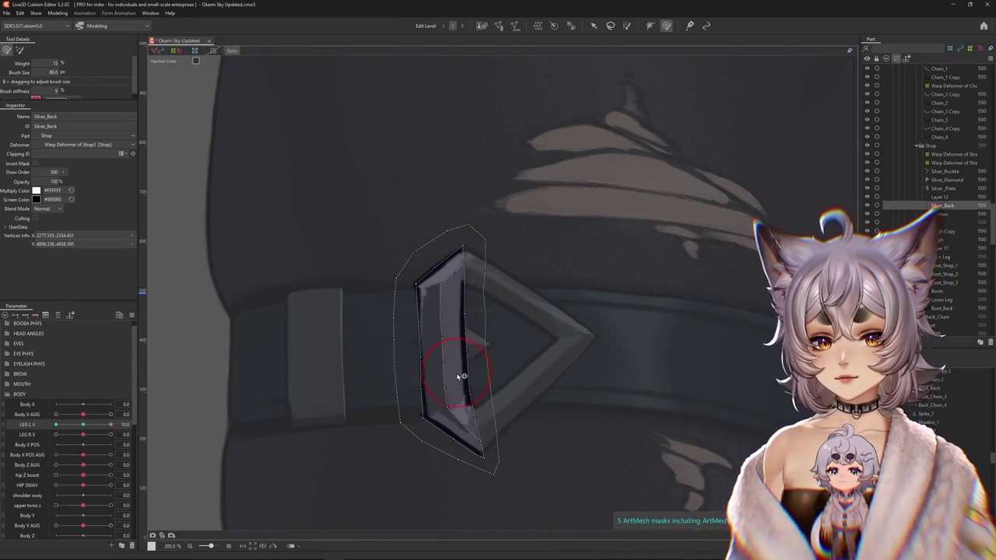
pyautogui.moveTo(450, 324)
pyautogui.mouseDown()
pyautogui.moveTo(455, 364)
pyautogui.moveTo(469, 345)
pyautogui.moveTo(396, 270)
pyautogui.mouseUp()
pyautogui.moveTo(403, 385); pyautogui.dragTo(404, 403)
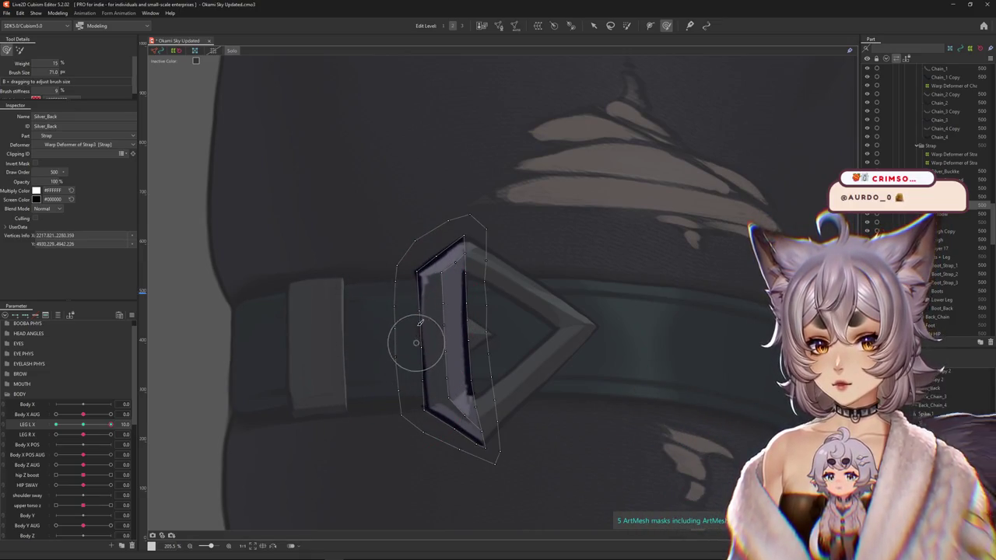
pyautogui.moveTo(420, 323); pyautogui.dragTo(460, 318)
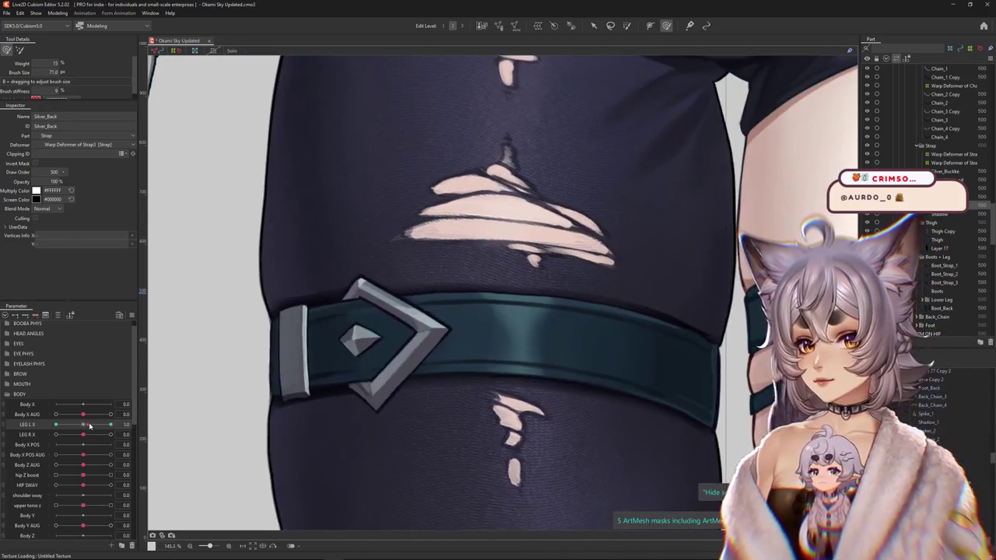
pyautogui.moveTo(436, 342)
pyautogui.mouseDown()
pyautogui.moveTo(396, 387)
pyautogui.moveTo(436, 399)
pyautogui.mouseUp()
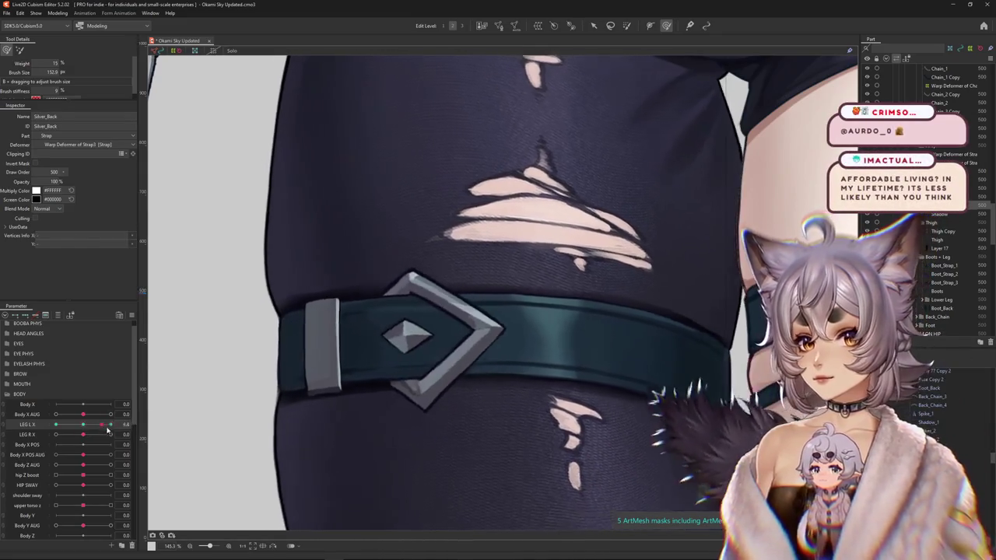
pyautogui.moveTo(90, 426); pyautogui.dragTo(83, 425)
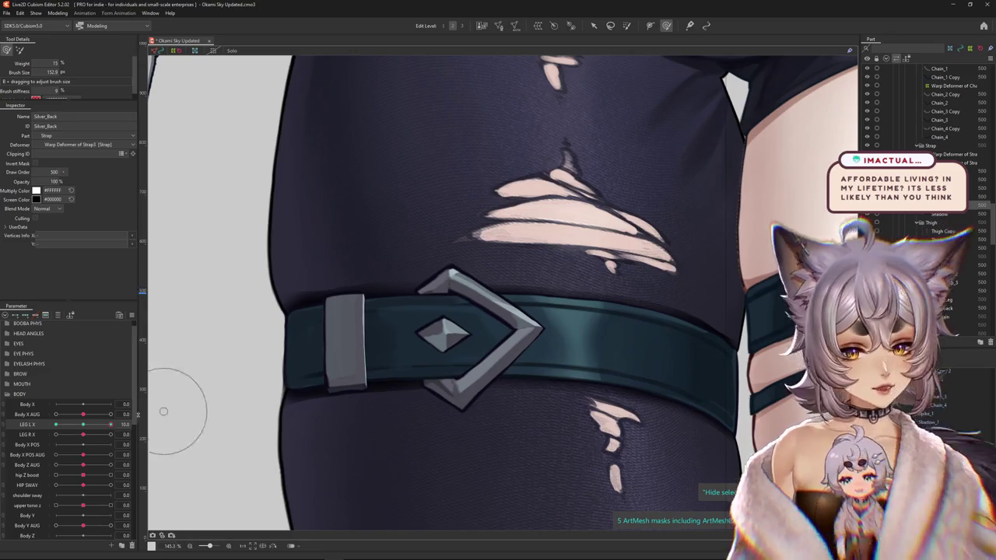
# Set LEG L X to -10, zoom in on Silver_Back, and size the deform brush.
pyautogui.moveTo(111, 424); pyautogui.dragTo(56, 424)
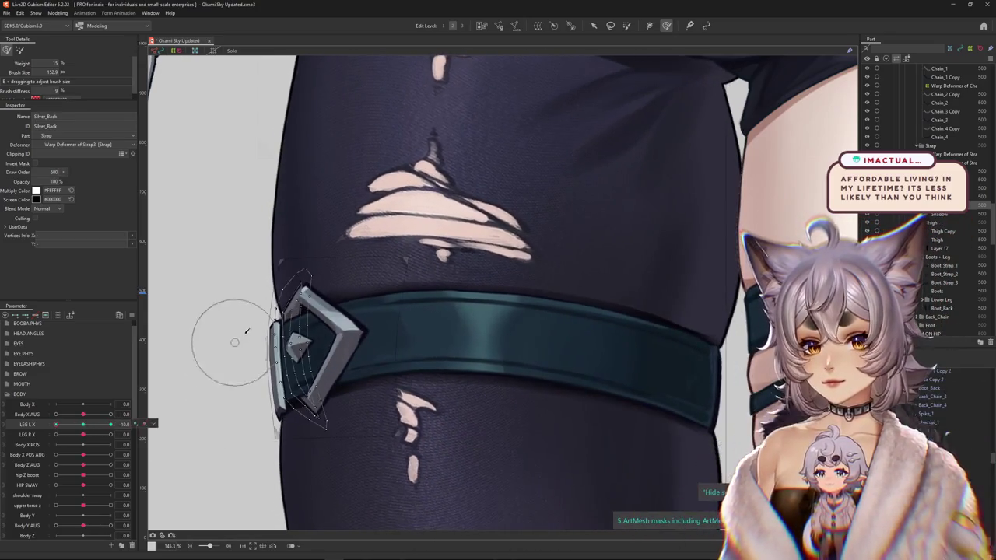
pyautogui.scroll(2, 310, 269)
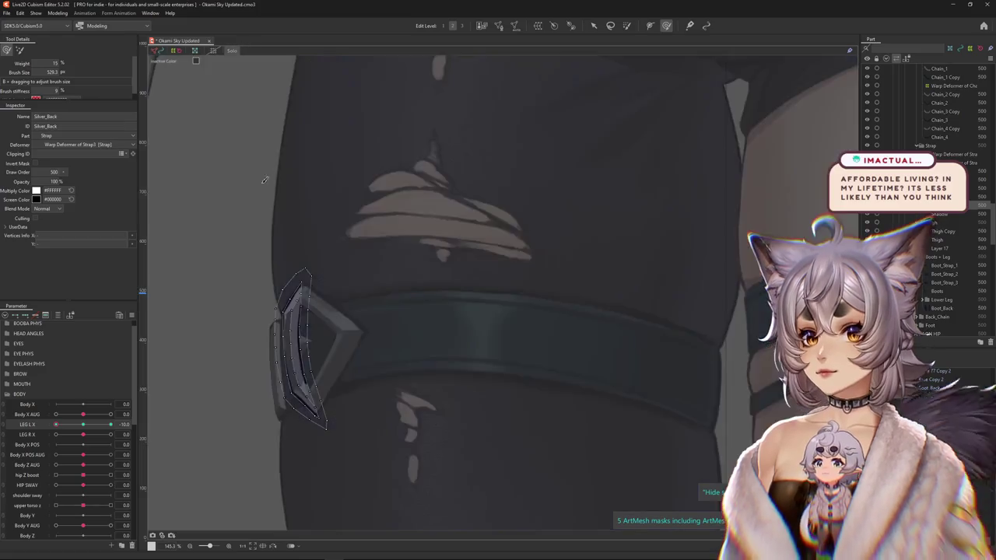
pyautogui.scroll(2, 310, 270)
pyautogui.moveTo(310, 269)
pyautogui.mouseDown()
pyautogui.moveTo(291, 345)
pyautogui.moveTo(357, 369)
pyautogui.moveTo(357, 333)
pyautogui.moveTo(383, 313)
pyautogui.mouseUp()
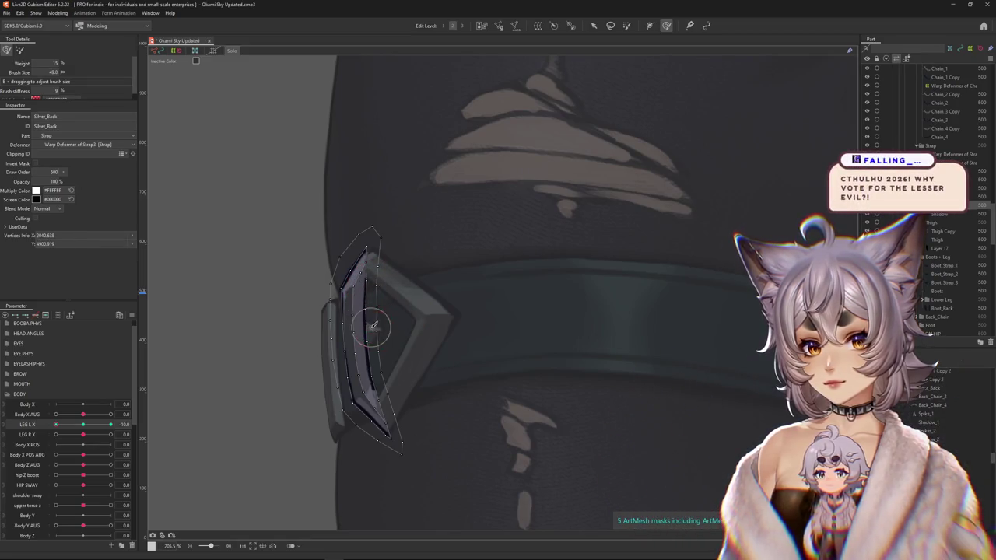
pyautogui.moveTo(370, 319); pyautogui.dragTo(383, 310)
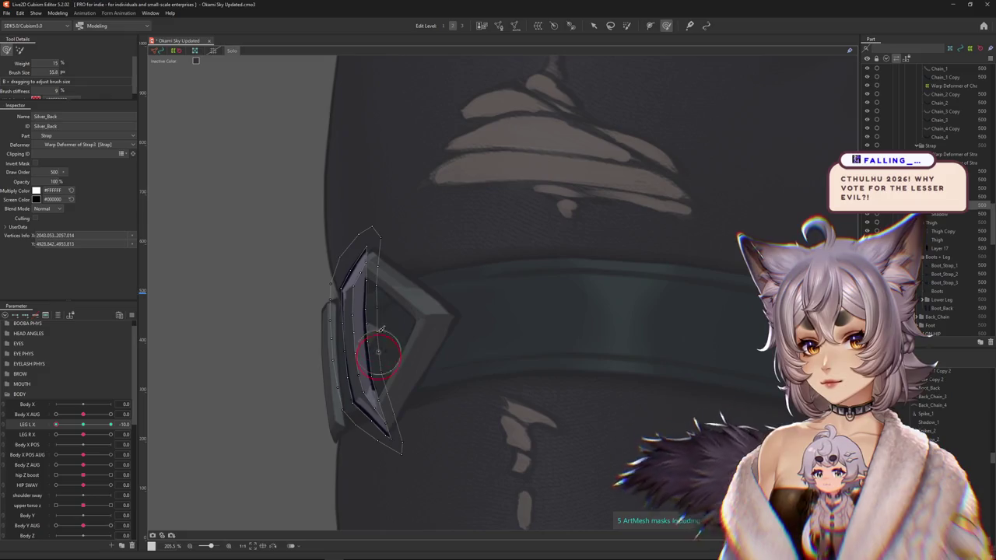
pyautogui.scroll(2, 371, 314)
pyautogui.scroll(1, 362, 292)
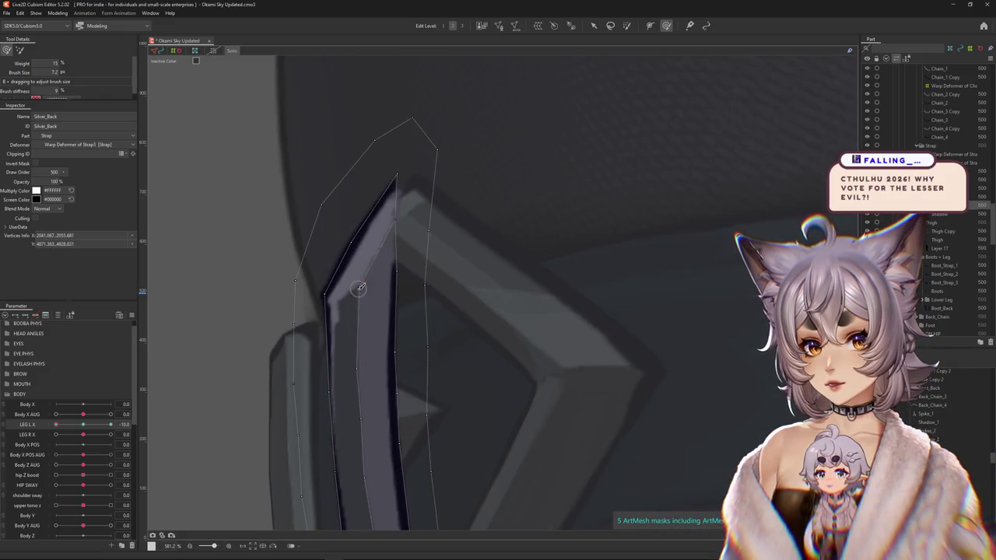
pyautogui.moveTo(325, 215); pyautogui.dragTo(405, 221)
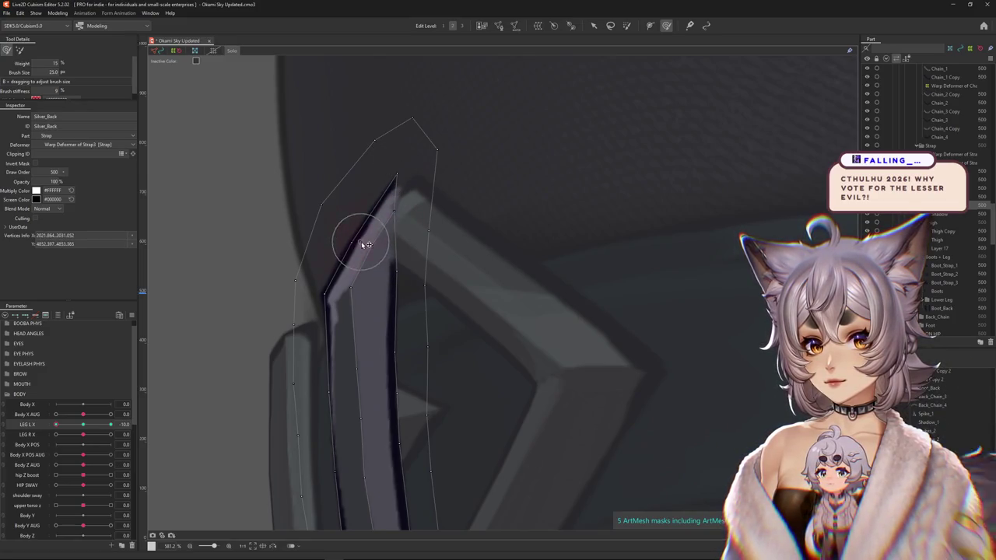
# Brush the plate's left edge outward and its lower tip up to hug the chevron, brush at 56.5.
pyautogui.moveTo(355, 289); pyautogui.dragTo(321, 295)
pyautogui.moveTo(338, 372); pyautogui.dragTo(363, 314)
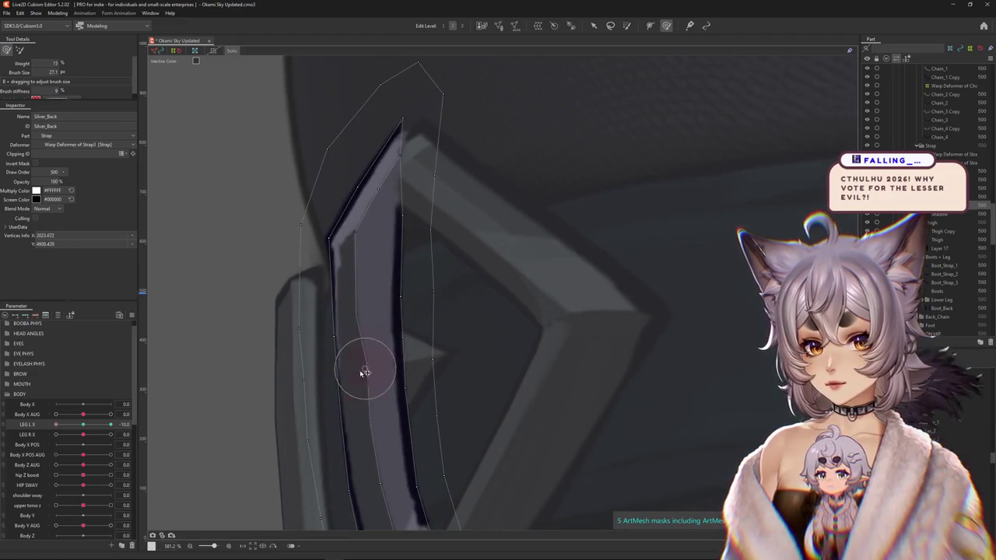
pyautogui.moveTo(318, 394); pyautogui.dragTo(389, 288)
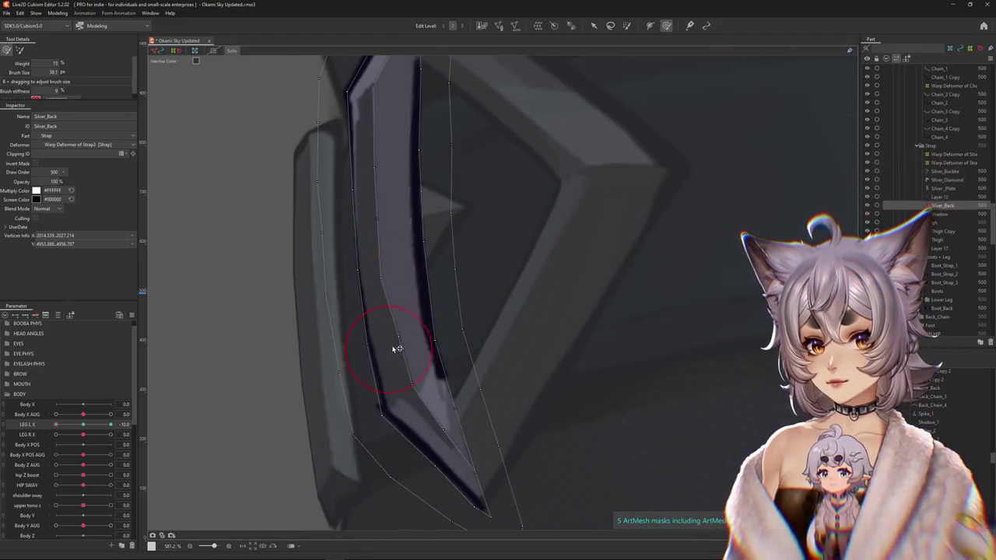
pyautogui.moveTo(396, 348); pyautogui.dragTo(306, 376)
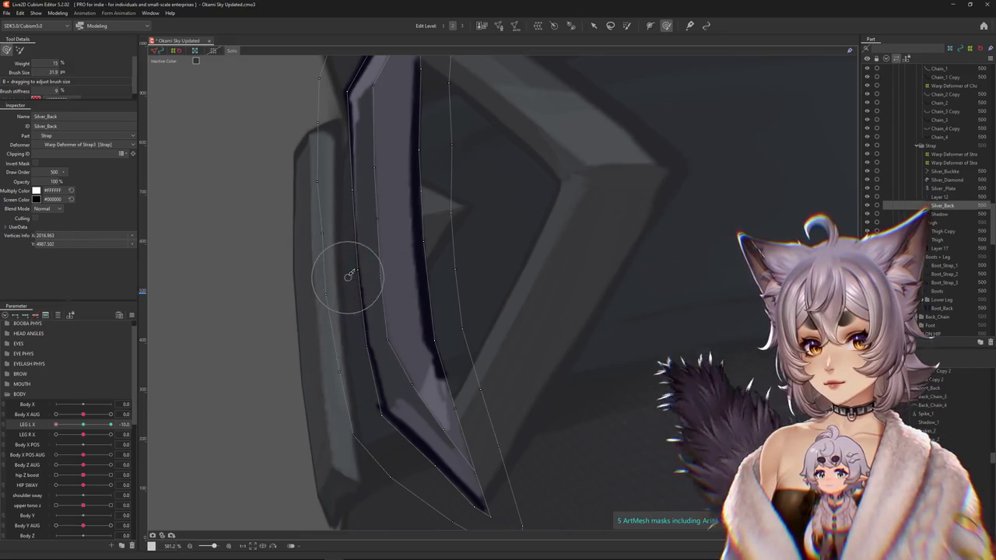
pyautogui.moveTo(351, 278)
pyautogui.mouseDown()
pyautogui.moveTo(361, 346)
pyautogui.moveTo(375, 347)
pyautogui.mouseUp()
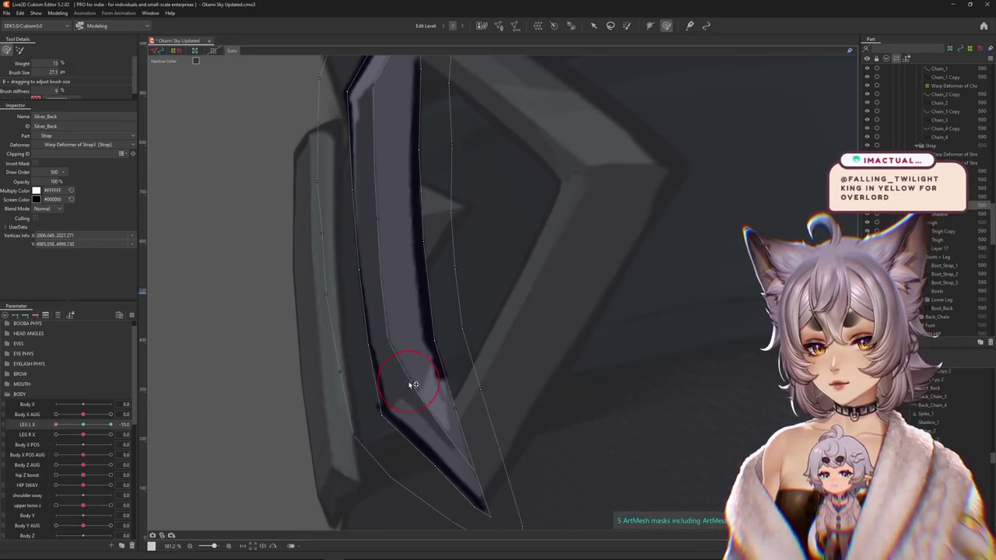
pyautogui.moveTo(444, 438)
pyautogui.mouseDown()
pyautogui.moveTo(400, 473)
pyautogui.moveTo(391, 364)
pyautogui.mouseUp()
pyautogui.moveTo(463, 479)
pyautogui.mouseDown()
pyautogui.moveTo(456, 467)
pyautogui.moveTo(407, 456)
pyautogui.moveTo(374, 358)
pyautogui.moveTo(342, 365)
pyautogui.mouseUp()
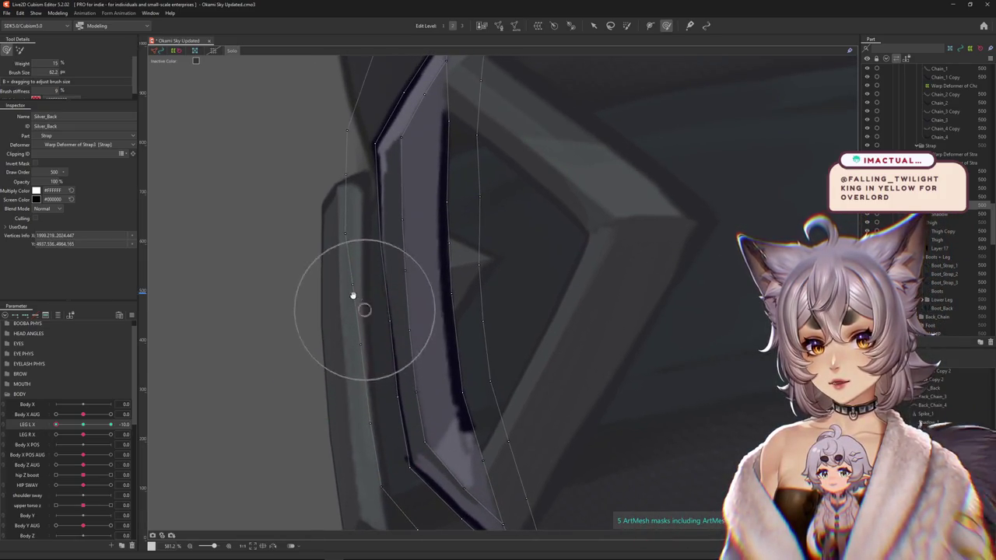
pyautogui.moveTo(352, 296); pyautogui.dragTo(345, 304)
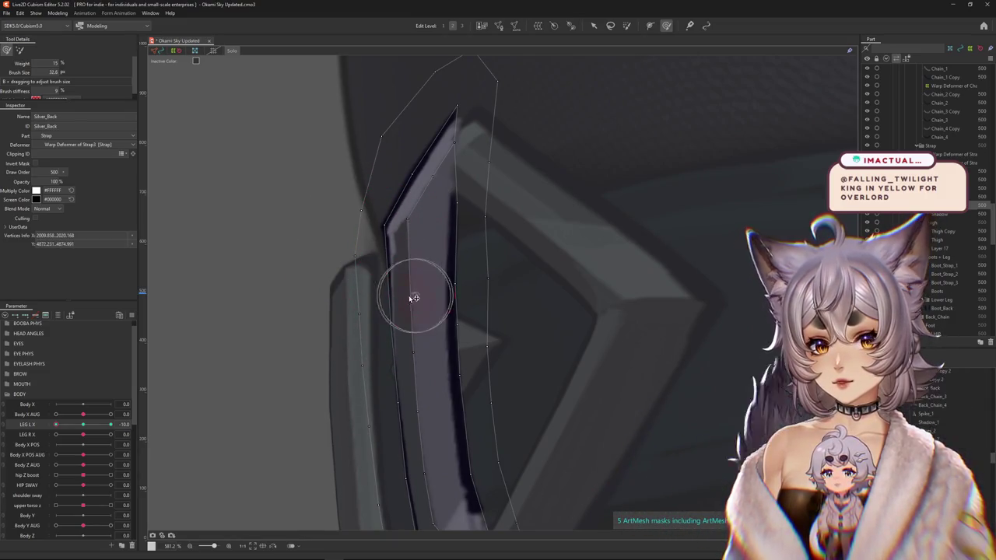
pyautogui.moveTo(423, 400); pyautogui.dragTo(378, 355)
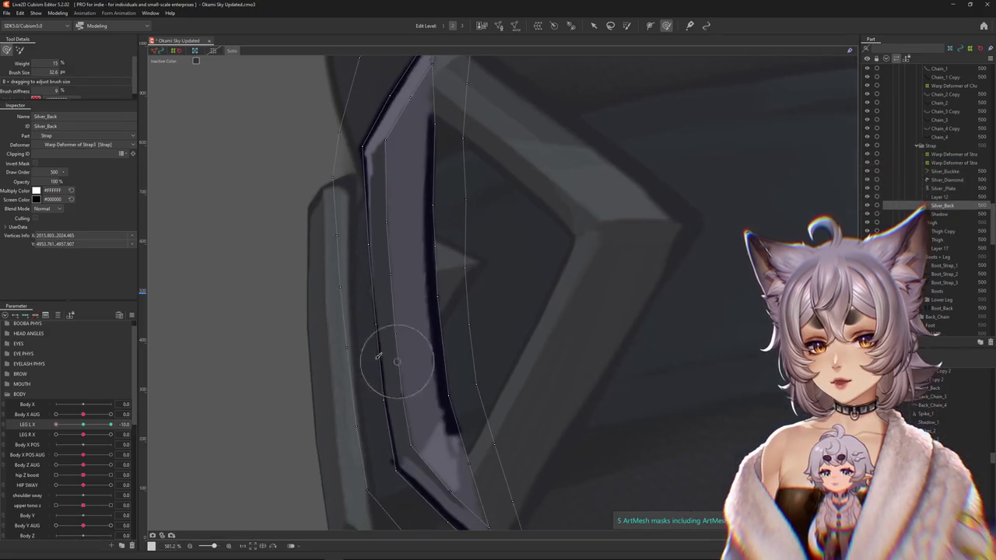
pyautogui.moveTo(392, 427); pyautogui.dragTo(396, 396)
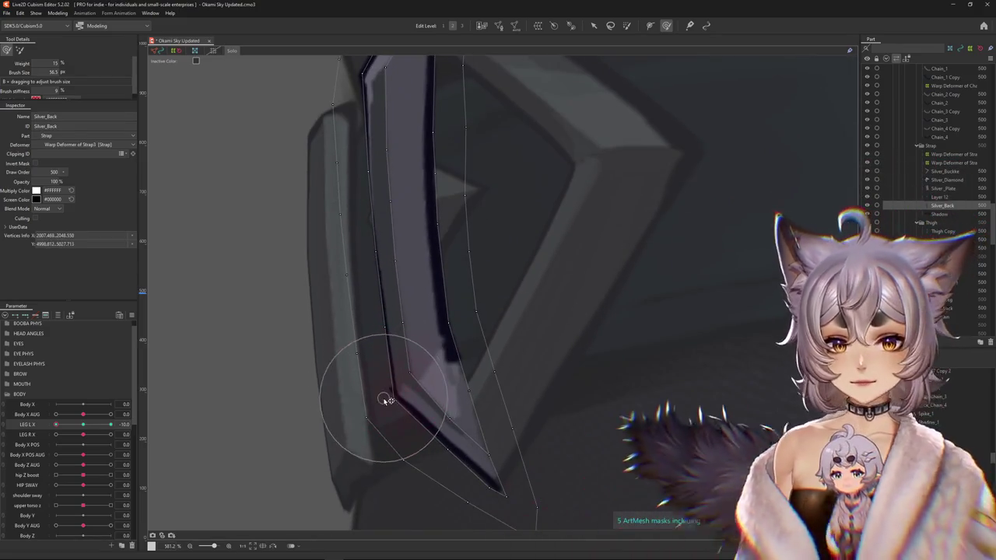
# Brush the top of the Silver_Back plate into place and hide the mesh outline to check.
pyautogui.scroll(-3, 418, 409)
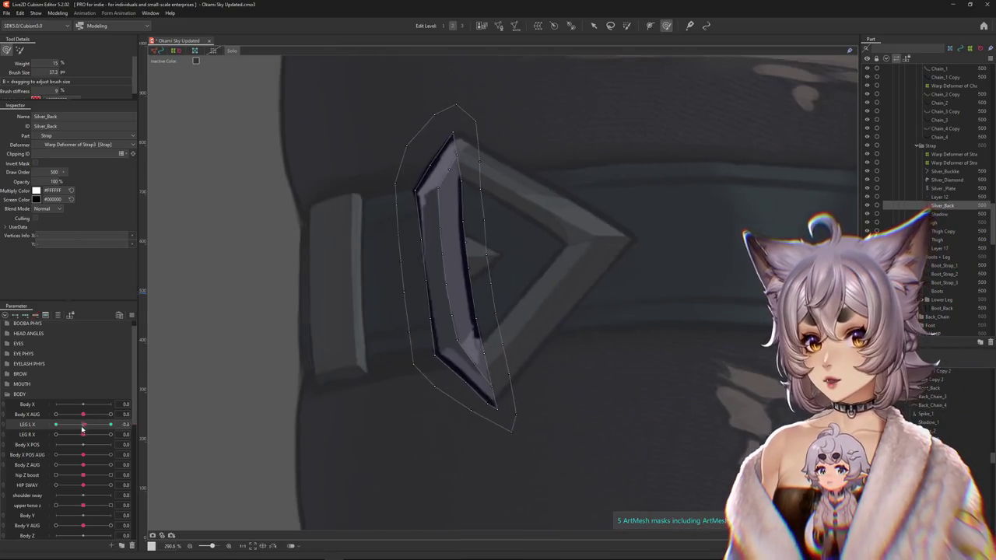
pyautogui.moveTo(391, 319); pyautogui.dragTo(383, 280)
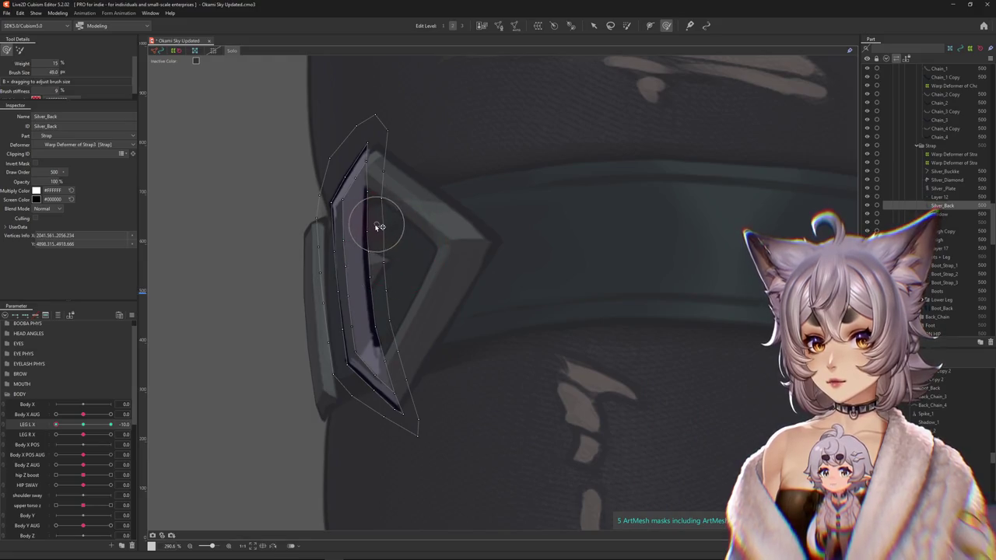
pyautogui.moveTo(379, 227)
pyautogui.mouseDown()
pyautogui.moveTo(402, 286)
pyautogui.moveTo(374, 232)
pyautogui.mouseUp()
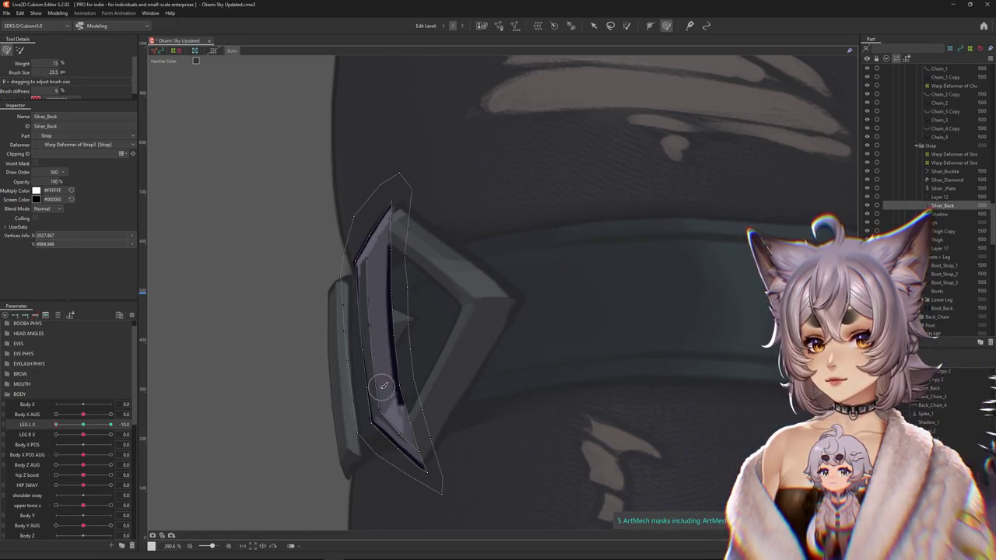
pyautogui.moveTo(404, 442)
pyautogui.mouseDown()
pyautogui.moveTo(397, 393)
pyautogui.moveTo(404, 438)
pyautogui.mouseUp()
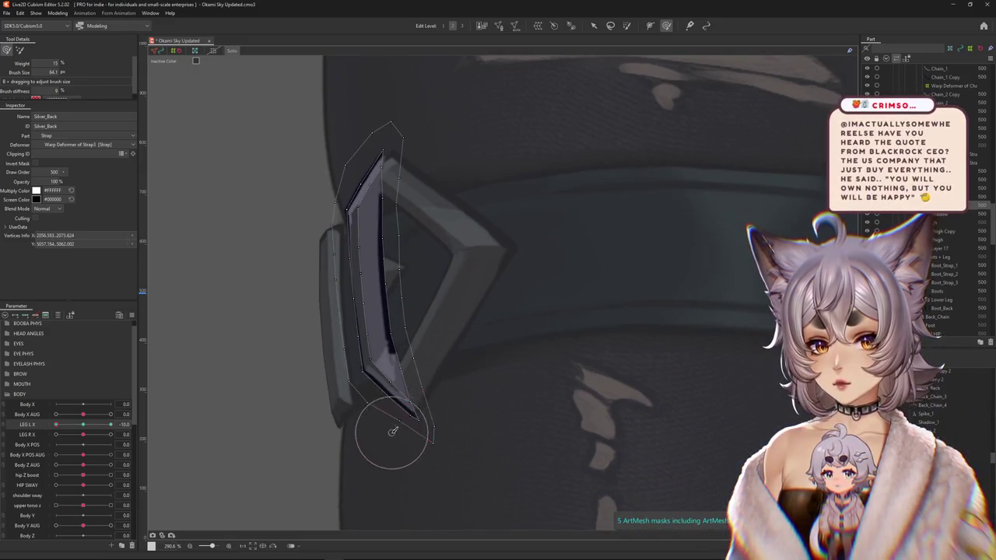
pyautogui.moveTo(408, 348)
pyautogui.mouseDown()
pyautogui.moveTo(415, 331)
pyautogui.moveTo(395, 288)
pyautogui.moveTo(400, 259)
pyautogui.mouseUp()
pyautogui.moveTo(402, 220)
pyautogui.mouseDown()
pyautogui.moveTo(423, 291)
pyautogui.moveTo(415, 248)
pyautogui.mouseUp()
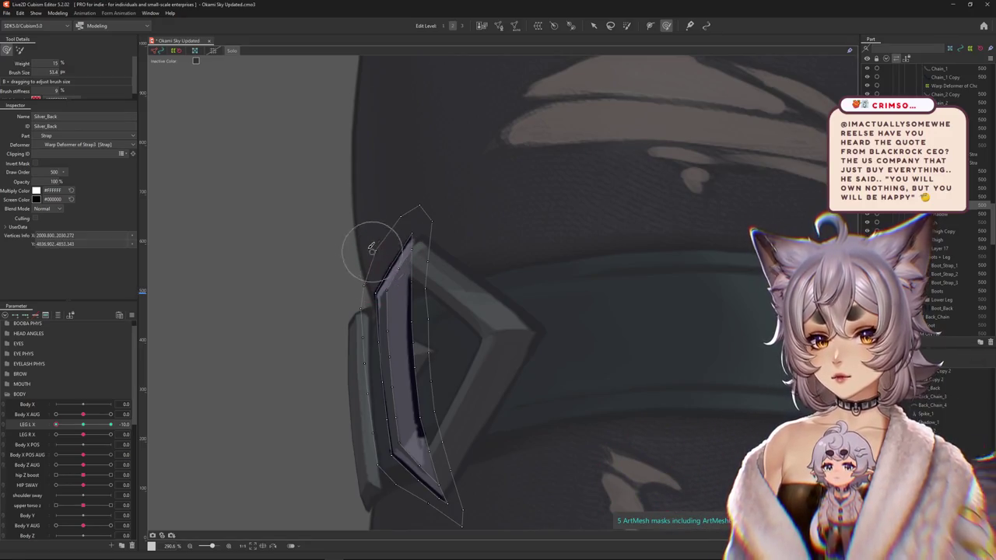
pyautogui.moveTo(390, 227); pyautogui.dragTo(407, 285)
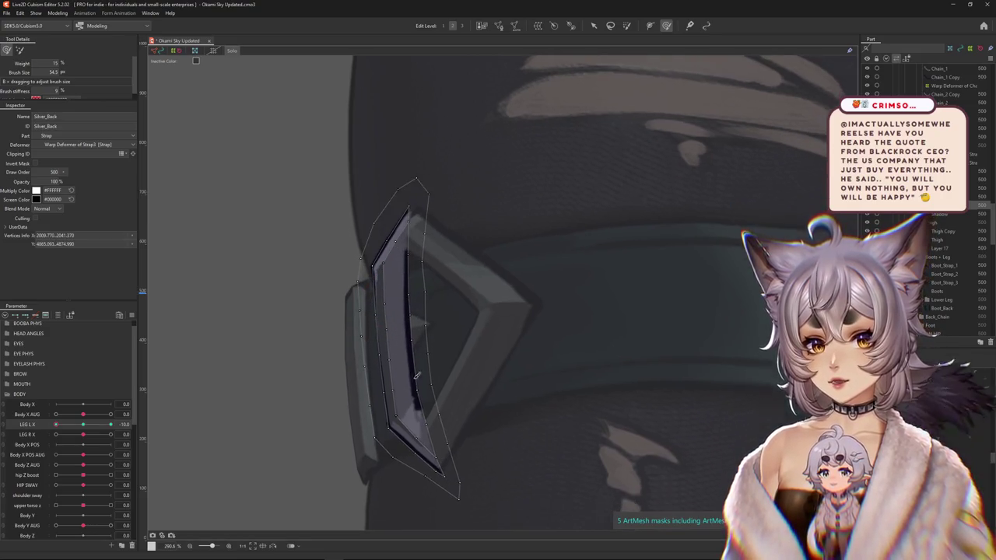
pyautogui.moveTo(398, 344); pyautogui.dragTo(416, 424)
pyautogui.press('Escape')
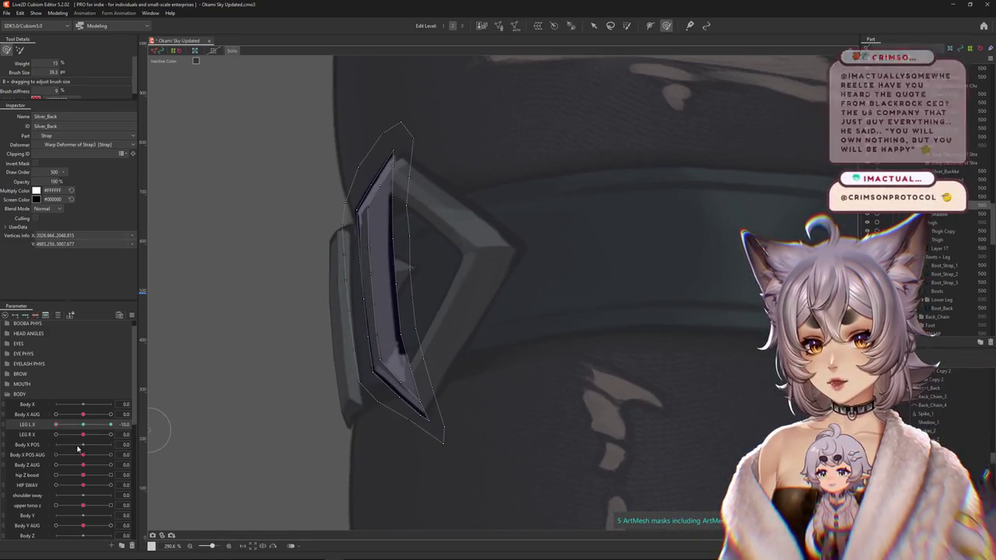
# Smooth the plate along the buckle's left edge with a 161.3 brush and restore full-colour artwork.
pyautogui.moveTo(195, 440); pyautogui.dragTo(226, 440)
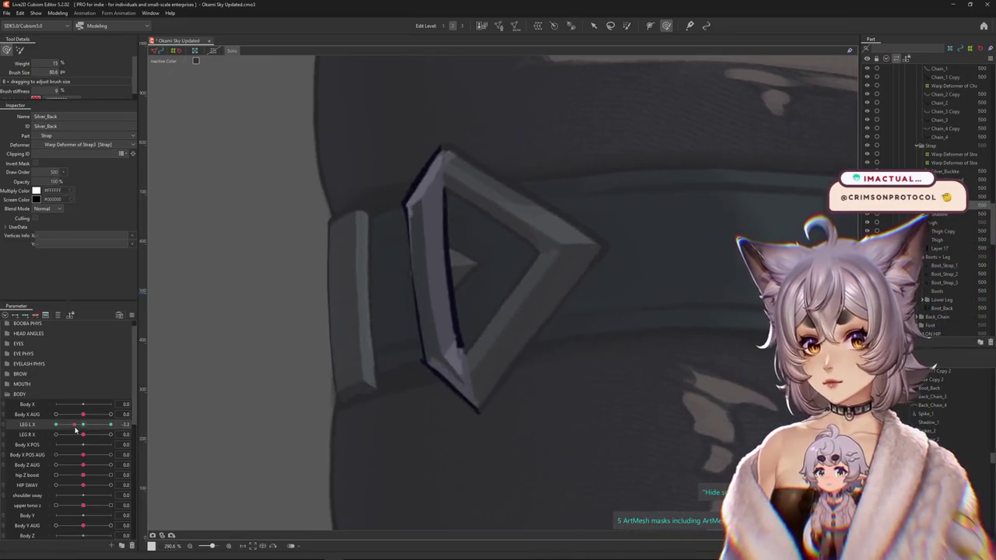
pyautogui.moveTo(451, 326)
pyautogui.mouseDown()
pyautogui.moveTo(450, 256)
pyautogui.moveTo(451, 340)
pyautogui.moveTo(433, 372)
pyautogui.mouseUp()
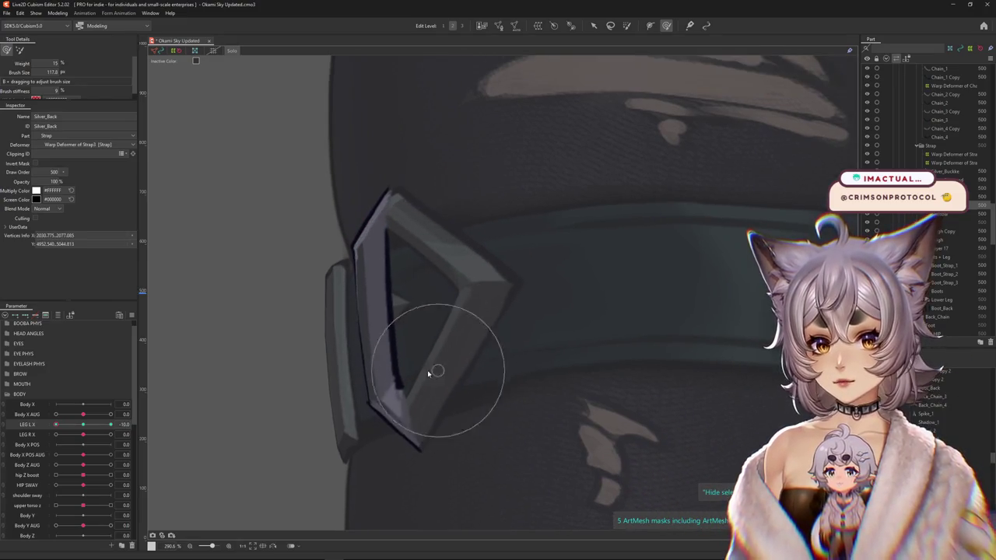
pyautogui.moveTo(333, 351); pyautogui.dragTo(373, 340)
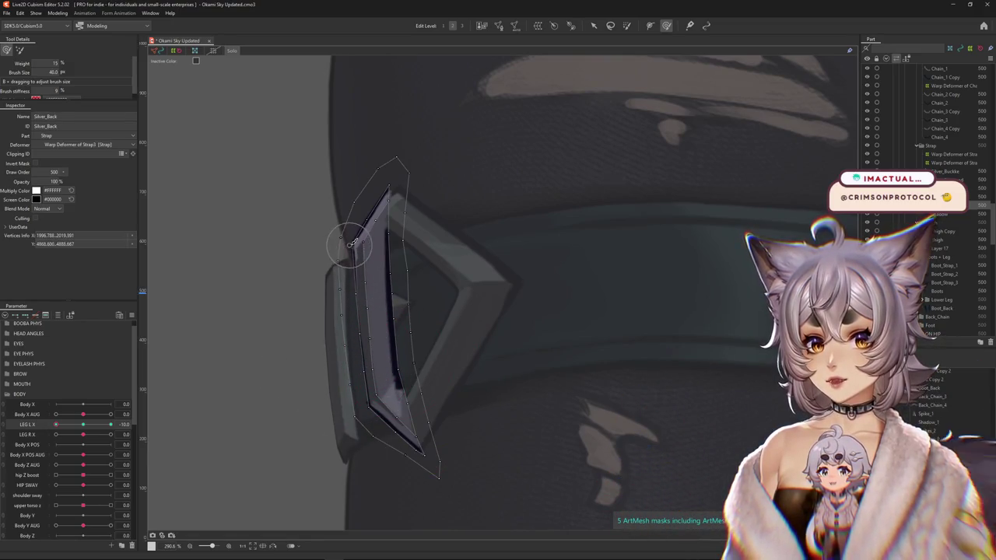
pyautogui.moveTo(363, 275); pyautogui.dragTo(360, 342)
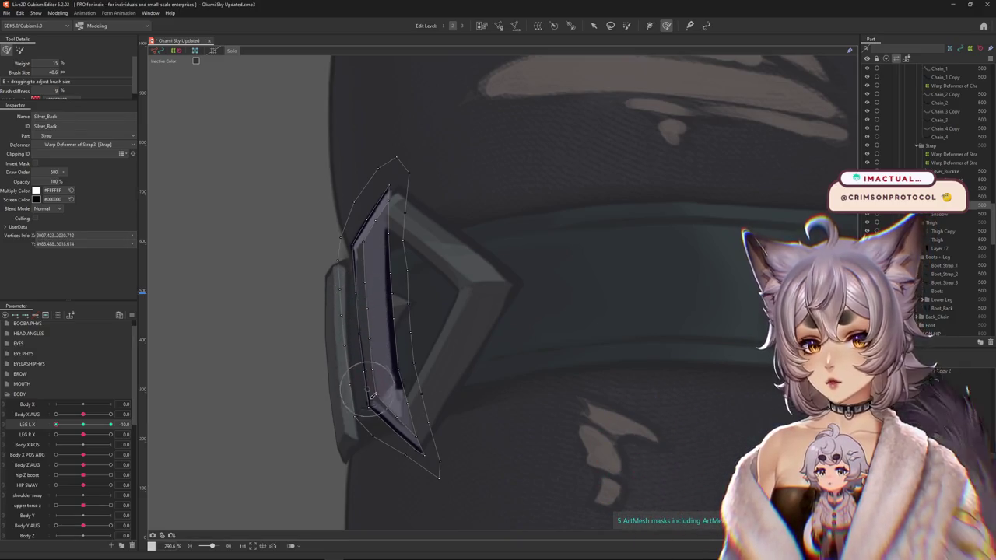
pyautogui.moveTo(372, 395)
pyautogui.mouseDown()
pyautogui.moveTo(397, 394)
pyautogui.moveTo(429, 413)
pyautogui.moveTo(468, 378)
pyautogui.moveTo(471, 407)
pyautogui.moveTo(438, 444)
pyautogui.moveTo(456, 355)
pyautogui.moveTo(429, 299)
pyautogui.mouseUp()
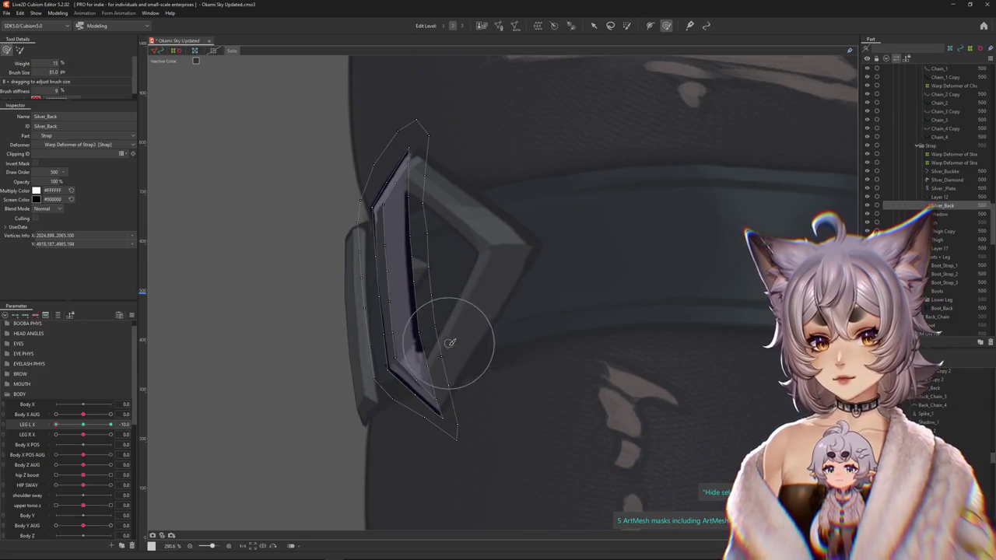
pyautogui.moveTo(413, 241); pyautogui.dragTo(424, 311)
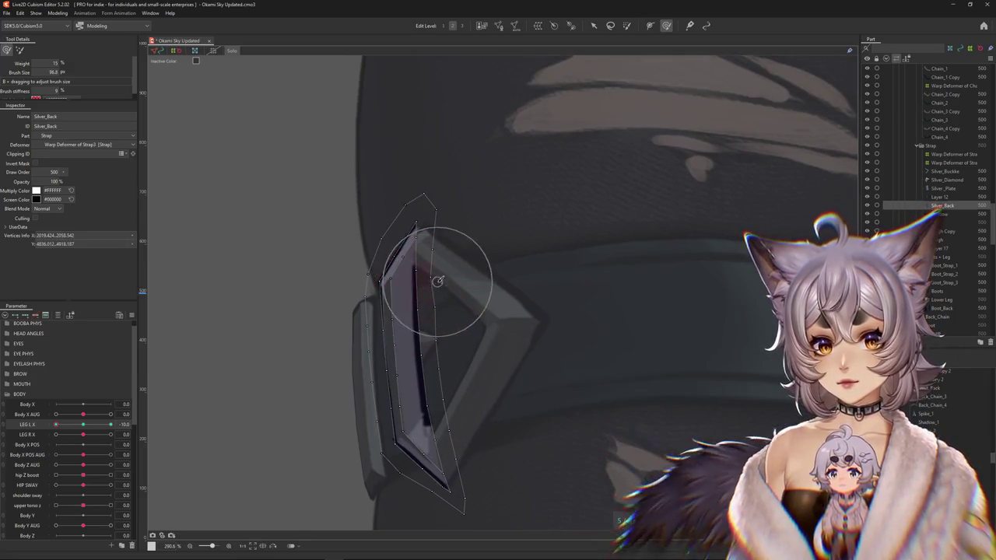
pyautogui.moveTo(354, 251); pyautogui.dragTo(303, 188)
pyautogui.click(231, 51)
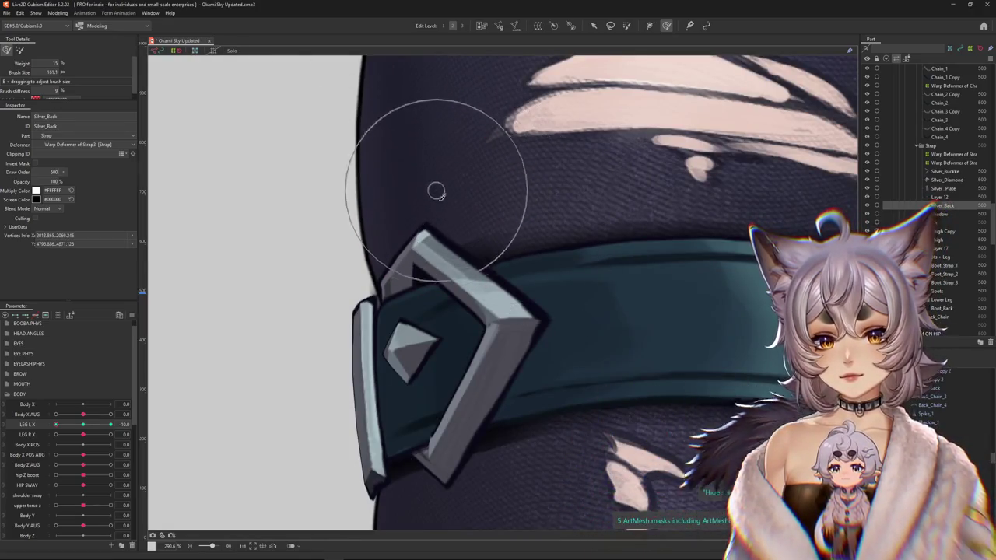
# Brush the back plate slightly near the buckle, then deselect its vertices.
pyautogui.moveTo(436, 189); pyautogui.dragTo(406, 270)
pyautogui.scroll(-1, 392, 425)
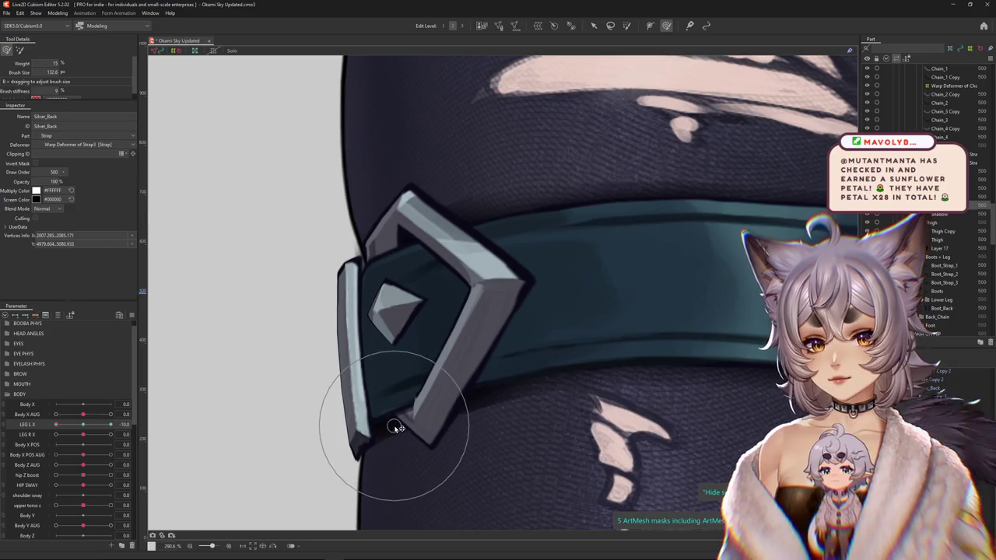
pyautogui.click(43, 431)
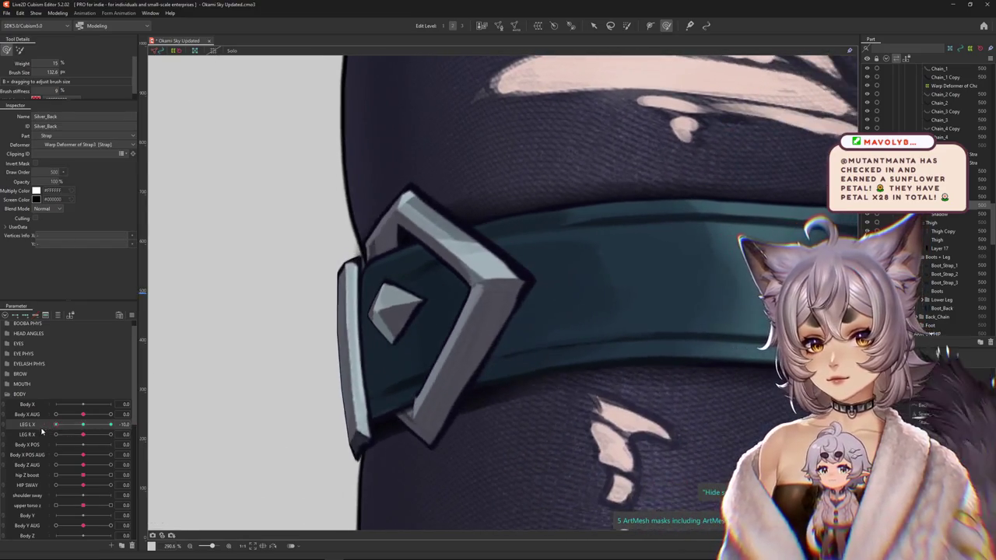
pyautogui.scroll(-1, 304, 401)
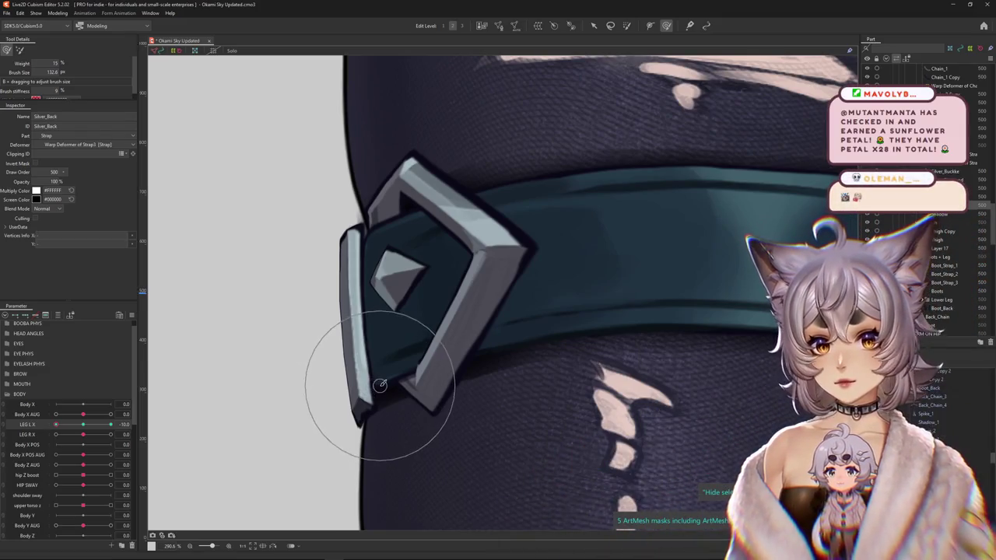
pyautogui.scroll(2, 495, 373)
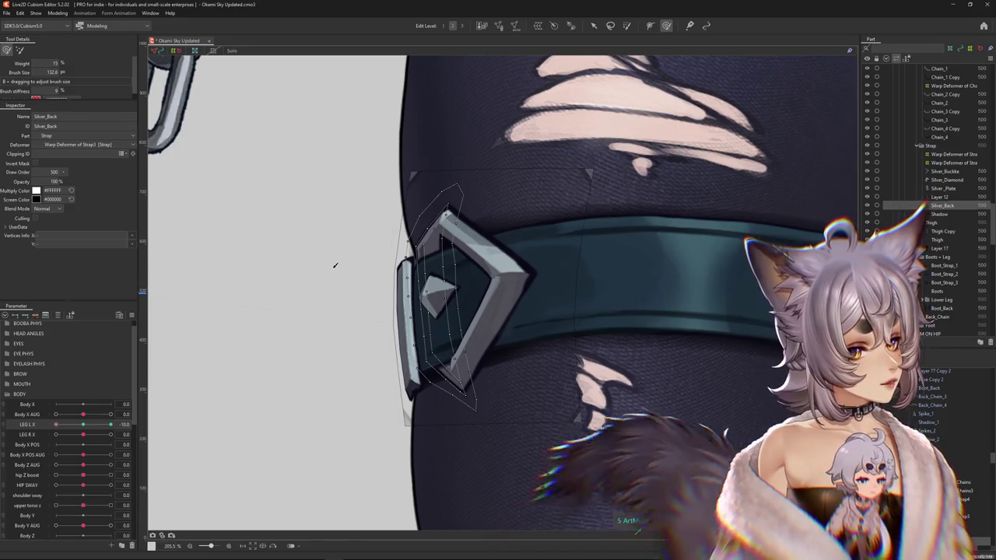
# Select Silver_Back's vertices, brush its left edge and lower corner tight against the buckle, then preview LEG L X at 2.2.
pyautogui.scroll(2, 428, 265)
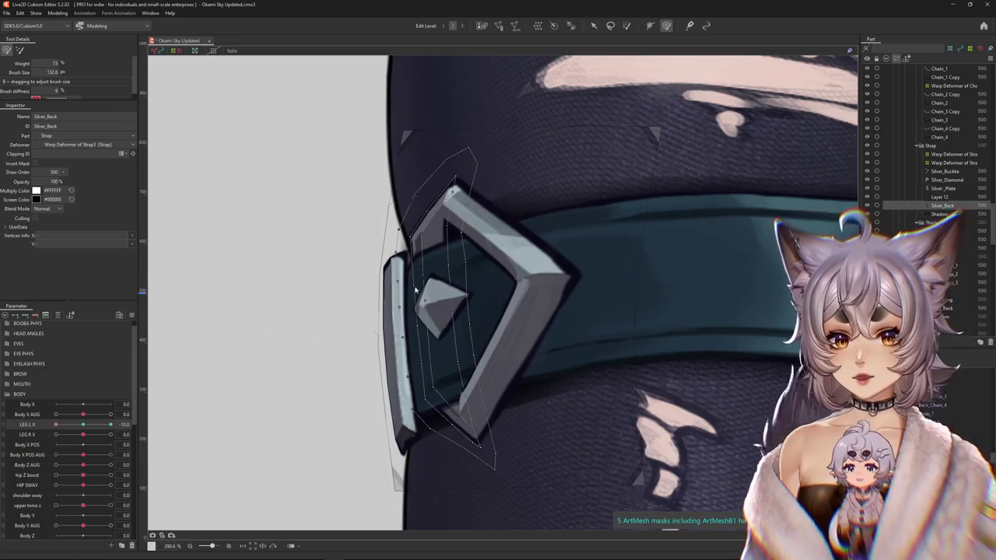
pyautogui.click(467, 278)
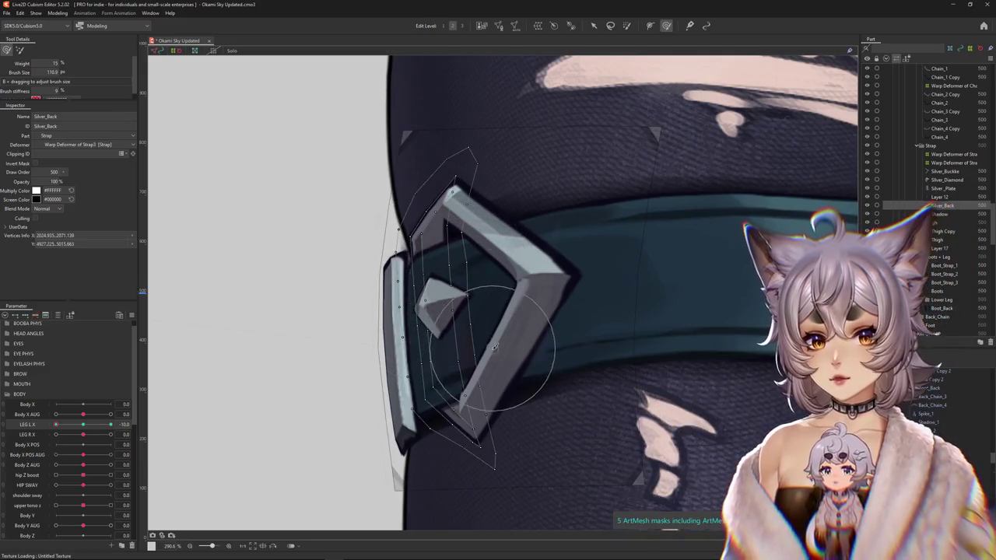
pyautogui.moveTo(494, 368)
pyautogui.mouseDown()
pyautogui.moveTo(366, 343)
pyautogui.moveTo(413, 382)
pyautogui.mouseUp()
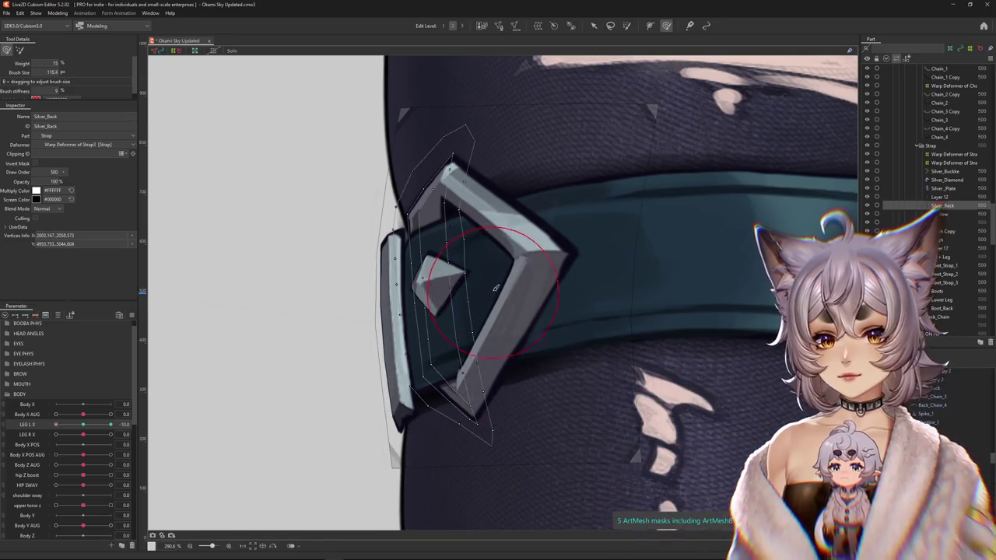
pyautogui.moveTo(493, 272); pyautogui.dragTo(469, 267)
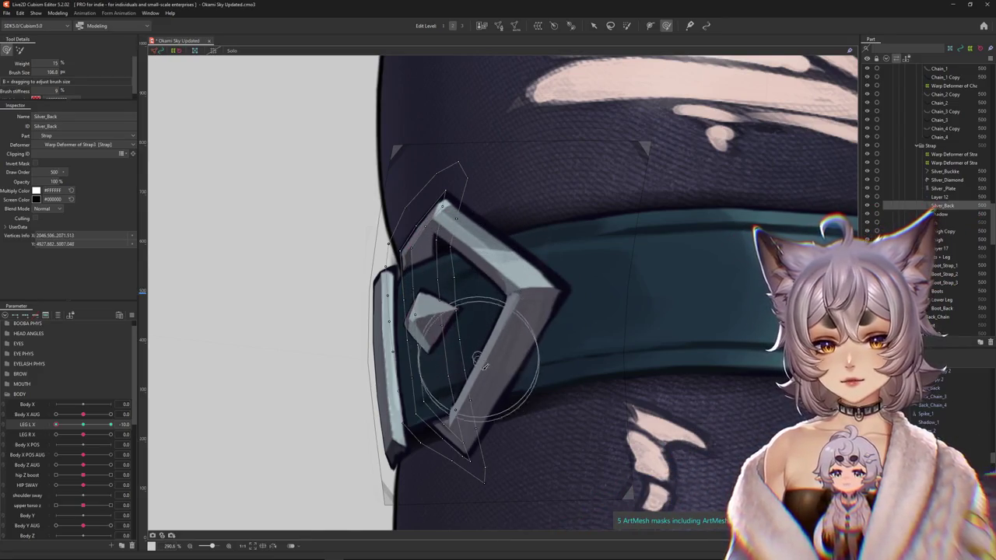
pyautogui.moveTo(489, 395)
pyautogui.mouseDown()
pyautogui.moveTo(461, 384)
pyautogui.moveTo(325, 439)
pyautogui.moveTo(389, 351)
pyautogui.mouseUp()
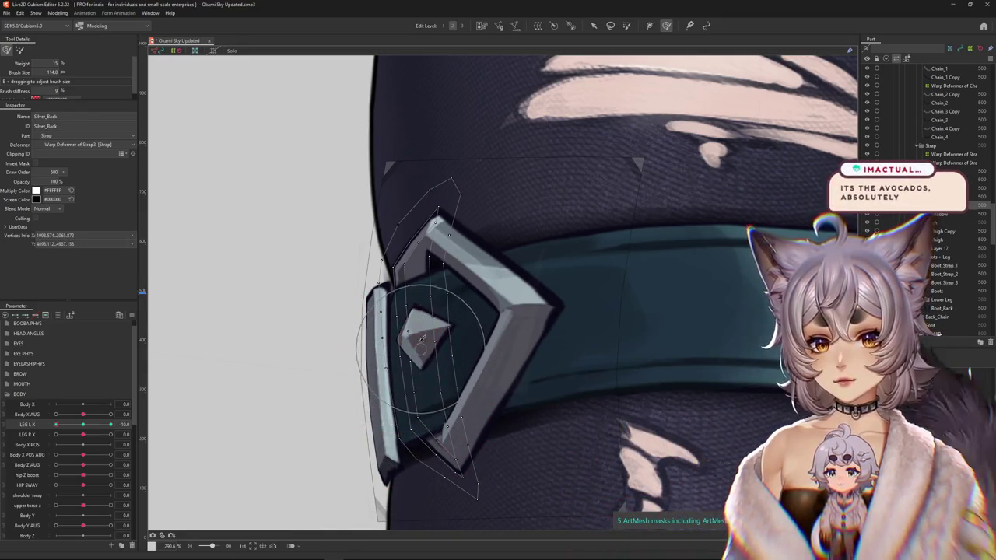
pyautogui.moveTo(418, 301); pyautogui.dragTo(412, 341)
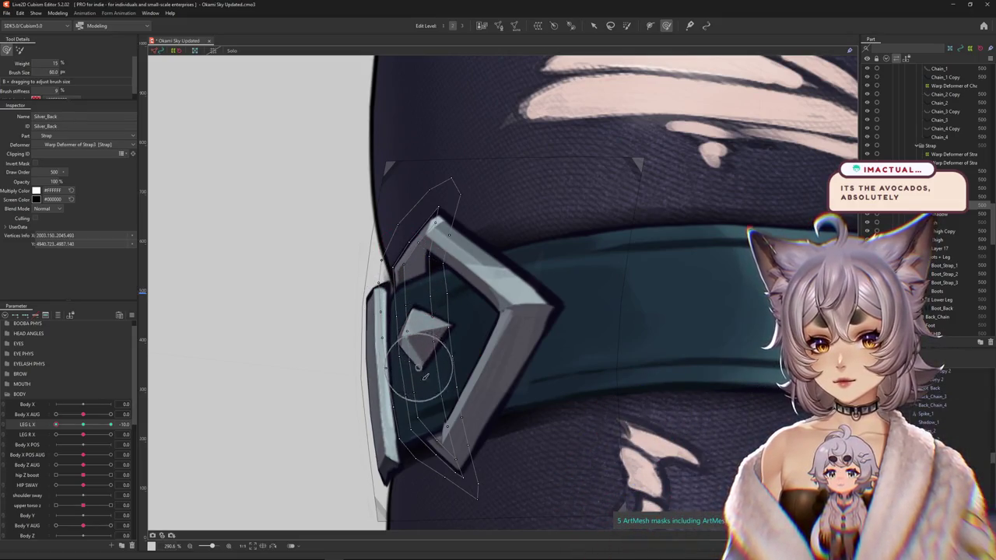
pyautogui.scroll(-2, 425, 376)
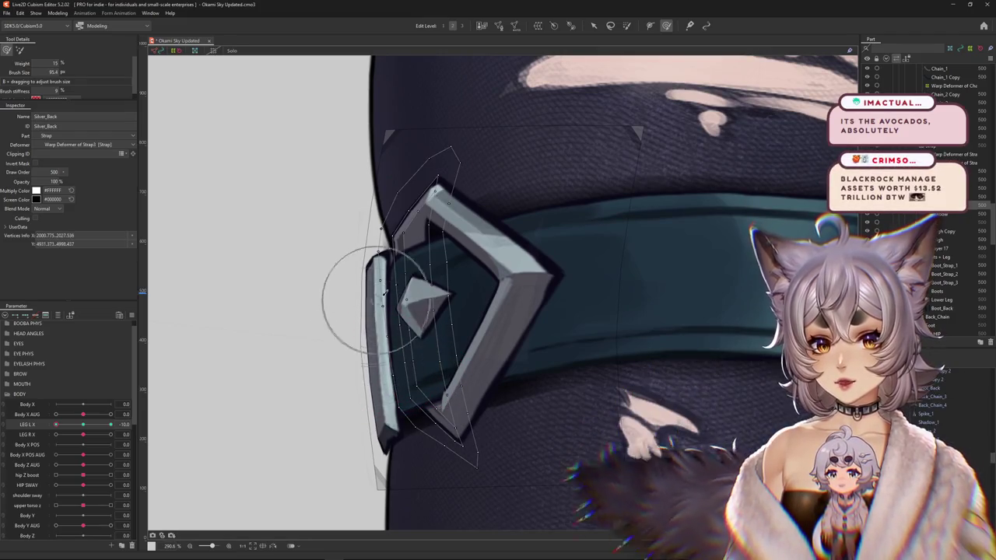
pyautogui.moveTo(380, 330); pyautogui.dragTo(447, 253)
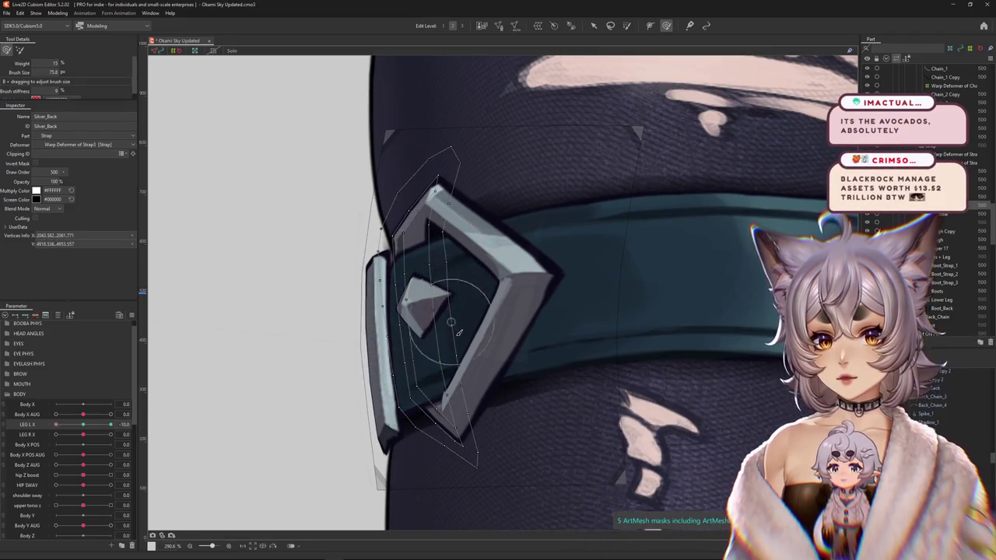
pyautogui.moveTo(56, 425)
pyautogui.mouseDown()
pyautogui.moveTo(89, 433)
pyautogui.moveTo(56, 425)
pyautogui.mouseUp()
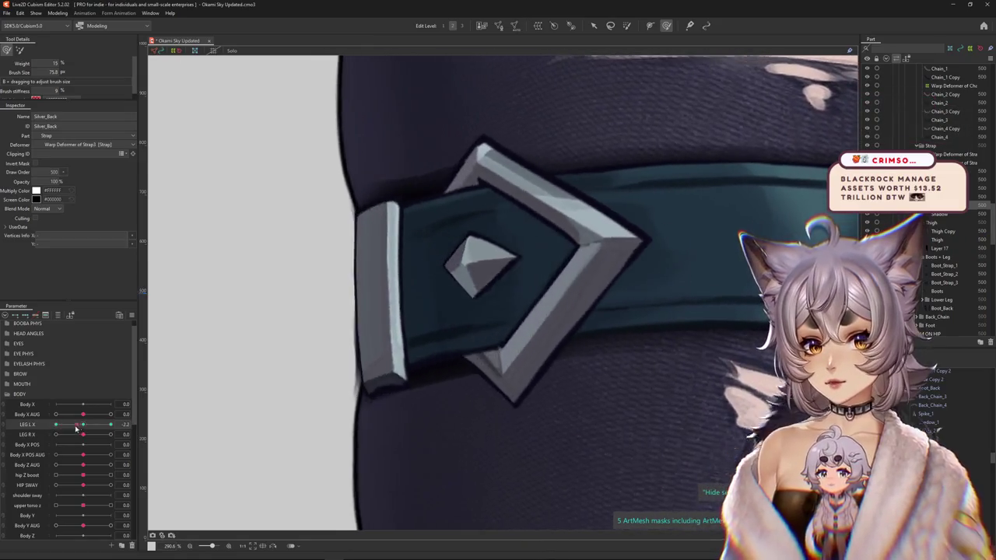
# Swing LEG L X to preview, fix the back plate's lower corner at LEG L X 0, then shift to a negative pose.
pyautogui.moveTo(56, 425)
pyautogui.mouseDown()
pyautogui.moveTo(98, 430)
pyautogui.moveTo(189, 411)
pyautogui.mouseUp()
pyautogui.moveTo(615, 367)
pyautogui.mouseDown()
pyautogui.moveTo(459, 343)
pyautogui.moveTo(447, 235)
pyautogui.mouseUp()
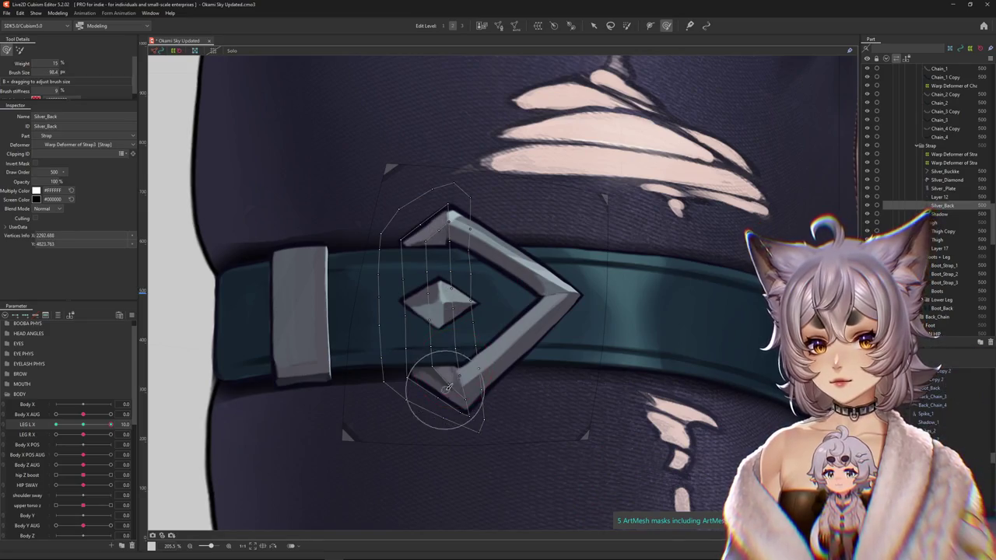
pyautogui.moveTo(488, 423); pyautogui.dragTo(470, 391)
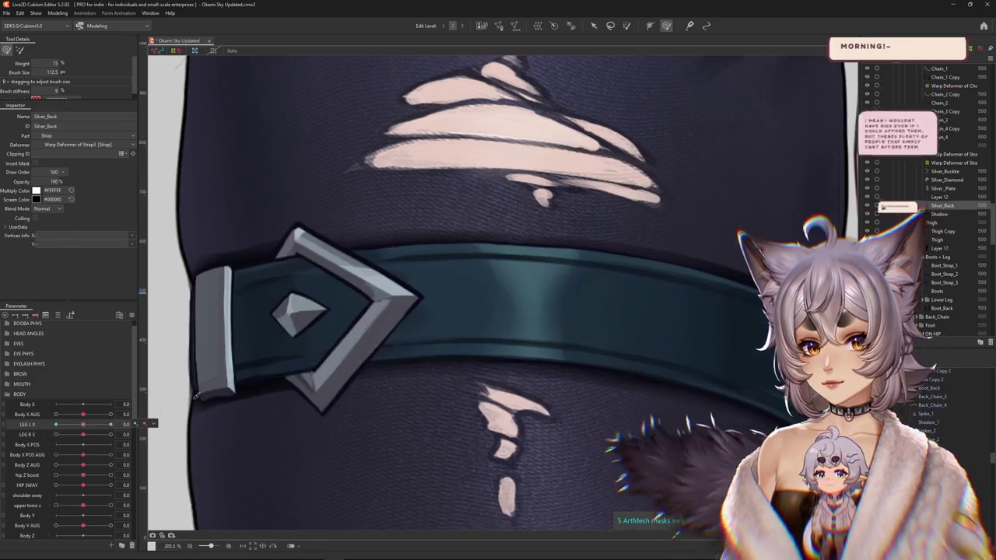
pyautogui.click(82, 426)
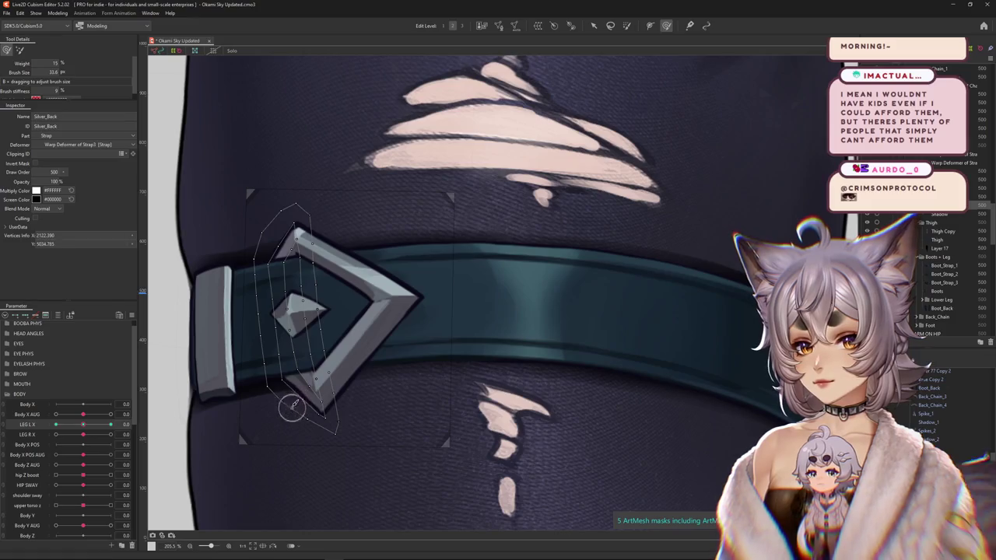
pyautogui.moveTo(309, 430); pyautogui.dragTo(303, 415)
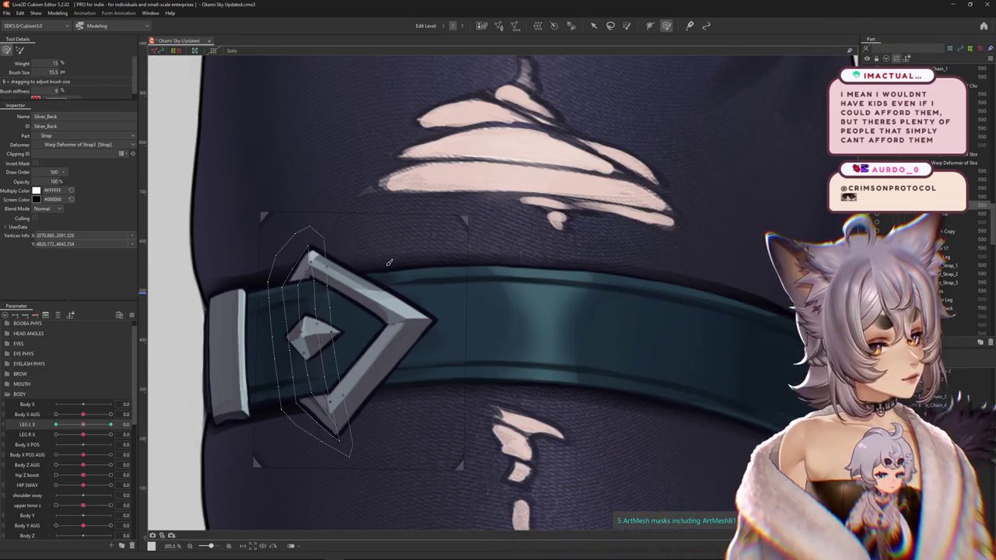
pyautogui.click(55, 424)
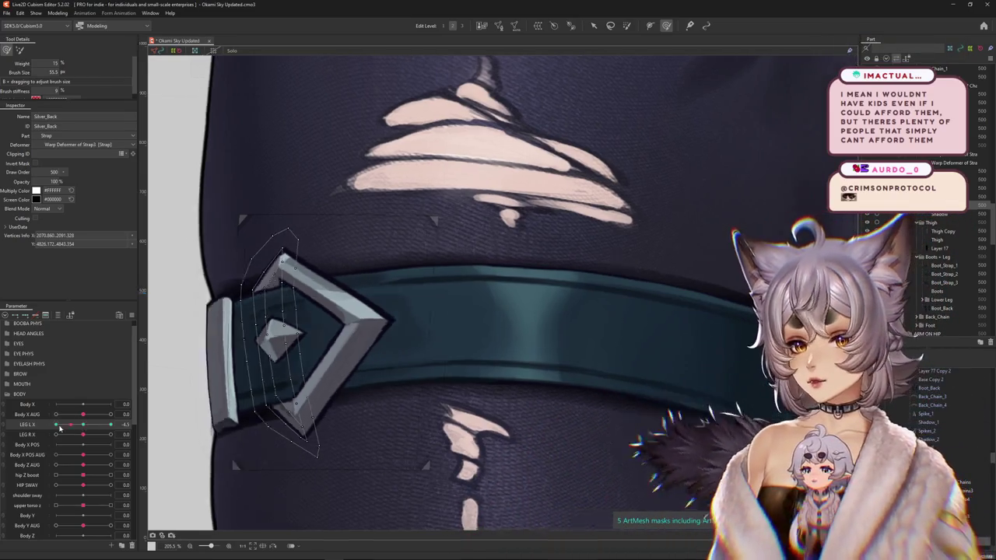
# At LEG L X 10, restore the buckle's crisp upper-left chevron and smooth the back plate around the diamond.
pyautogui.moveTo(52, 428); pyautogui.dragTo(134, 430)
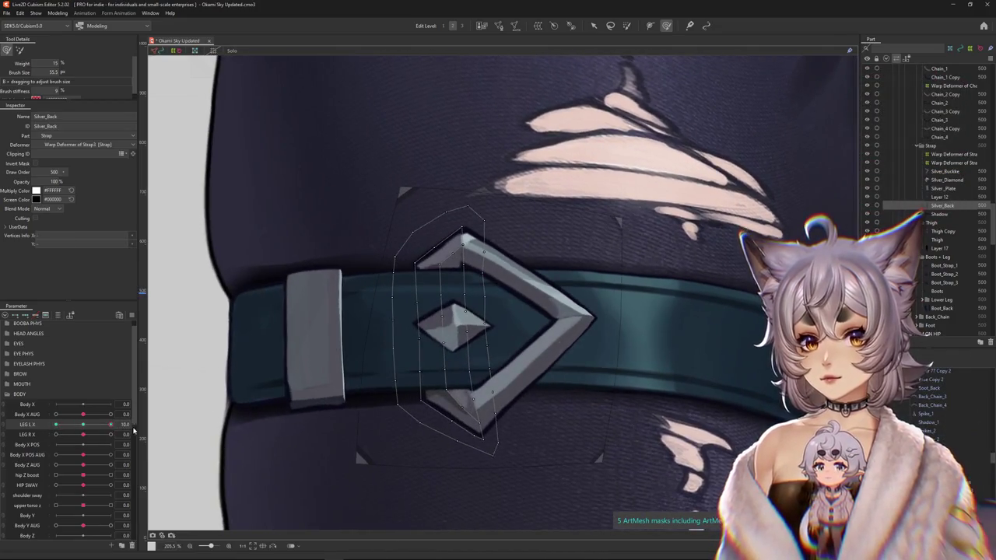
pyautogui.moveTo(451, 312); pyautogui.dragTo(424, 315)
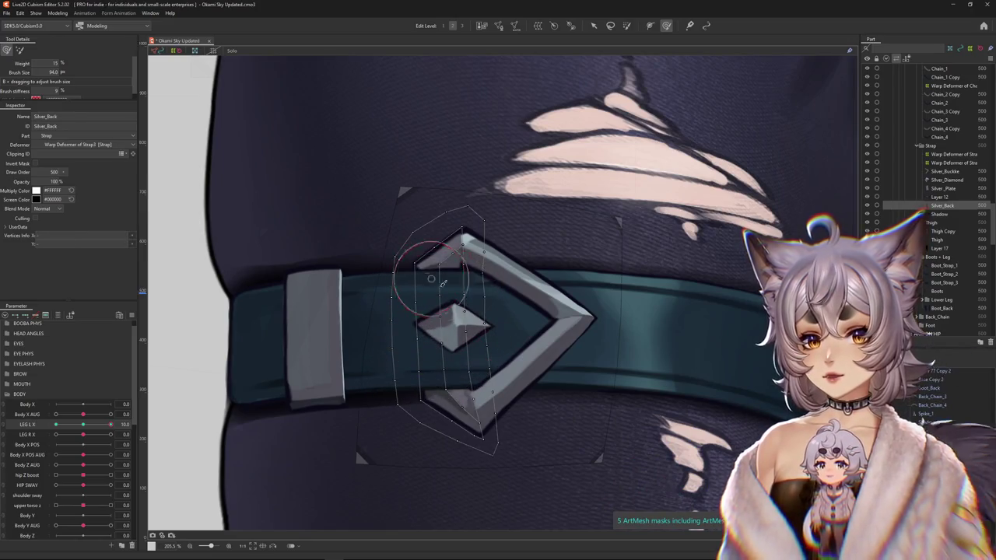
pyautogui.moveTo(431, 279); pyautogui.dragTo(445, 311)
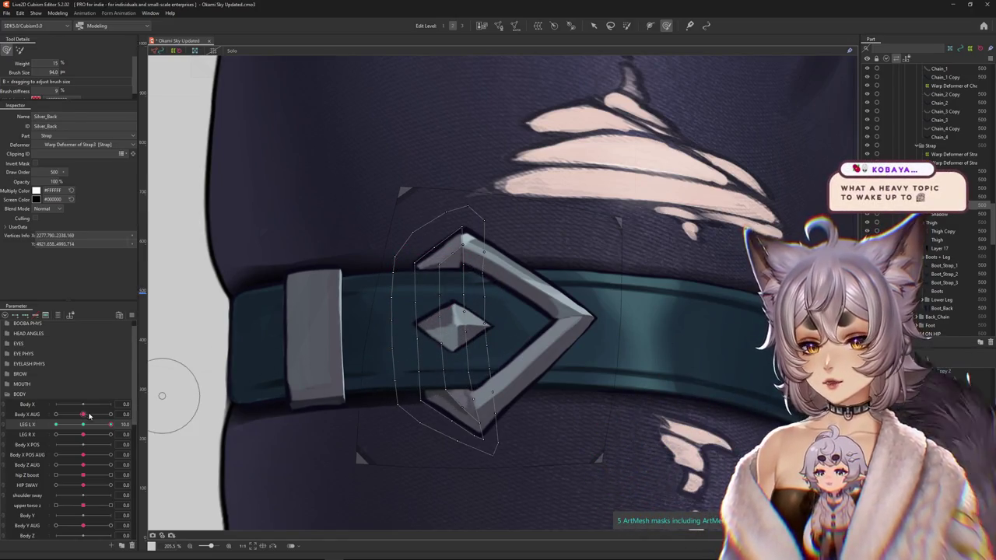
pyautogui.moveTo(82, 427)
pyautogui.mouseDown()
pyautogui.moveTo(56, 425)
pyautogui.moveTo(94, 424)
pyautogui.mouseUp()
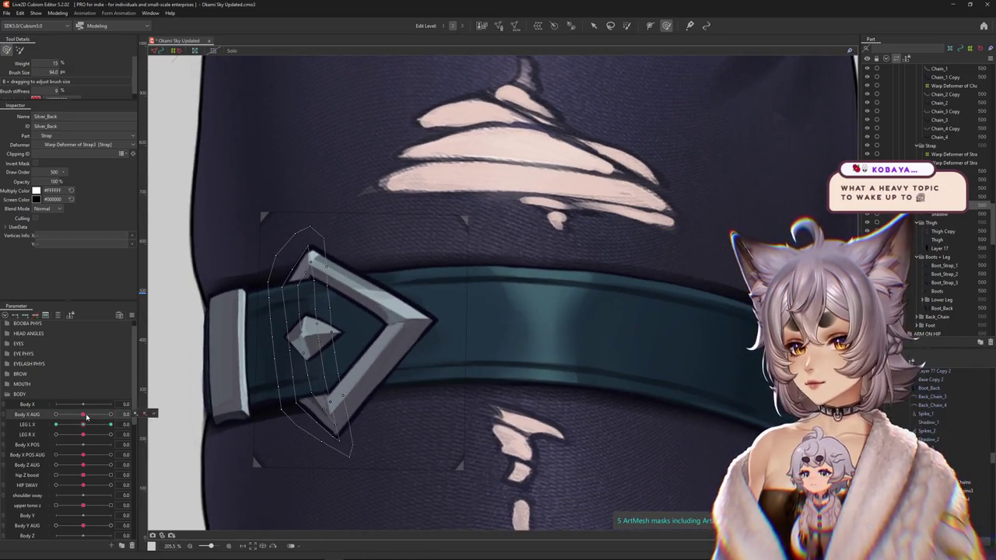
pyautogui.click(83, 425)
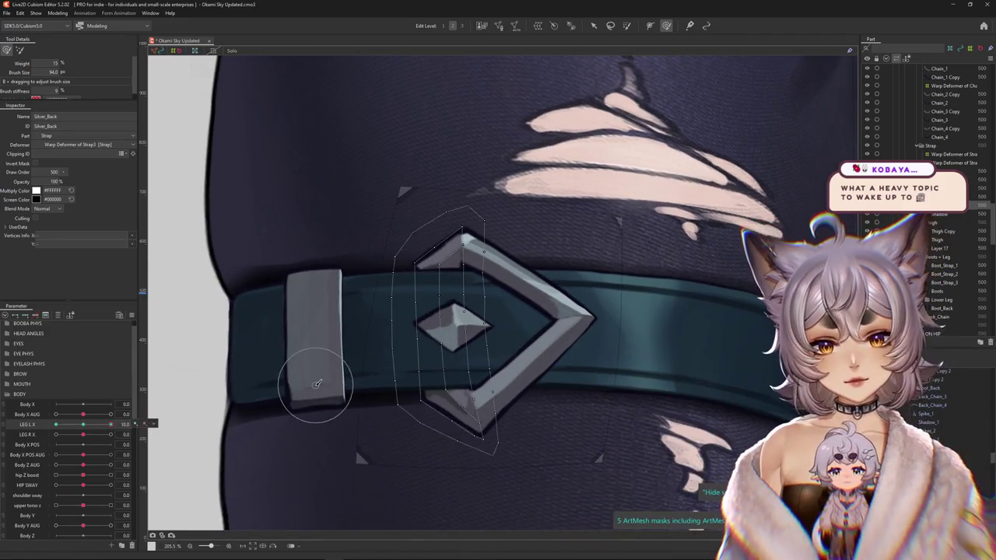
pyautogui.moveTo(483, 333); pyautogui.dragTo(507, 309)
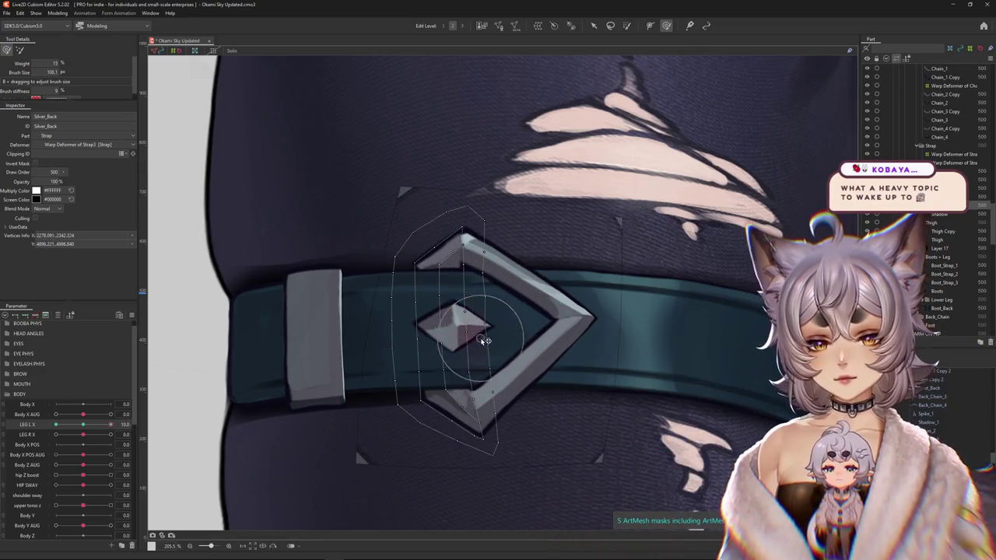
pyautogui.moveTo(475, 311); pyautogui.dragTo(488, 302)
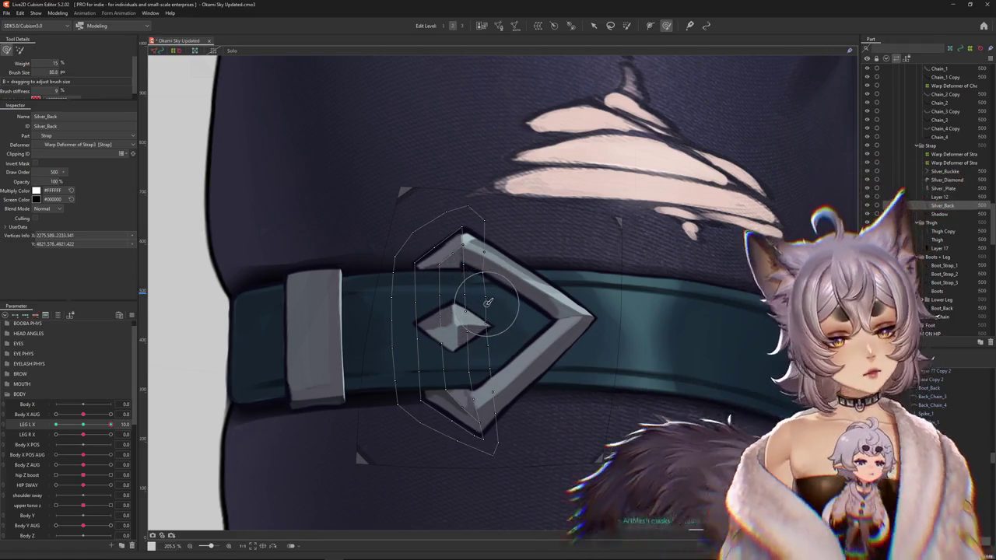
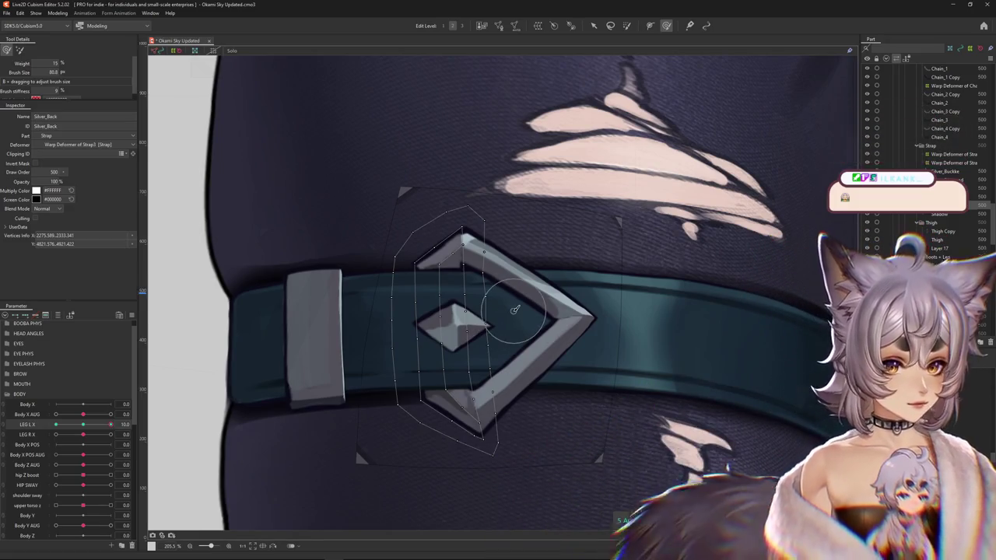
# Bend the Silver_Back plate along the thigh curve with the deform brush at LEG L X 10.
pyautogui.scroll(-2, 483, 307)
pyautogui.scroll(2, 457, 317)
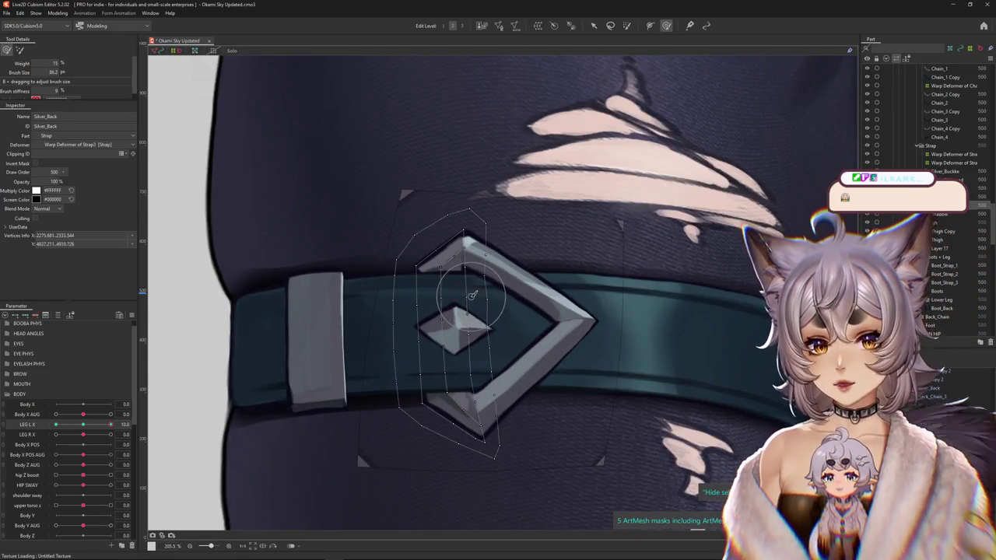
pyautogui.scroll(-2, 473, 295)
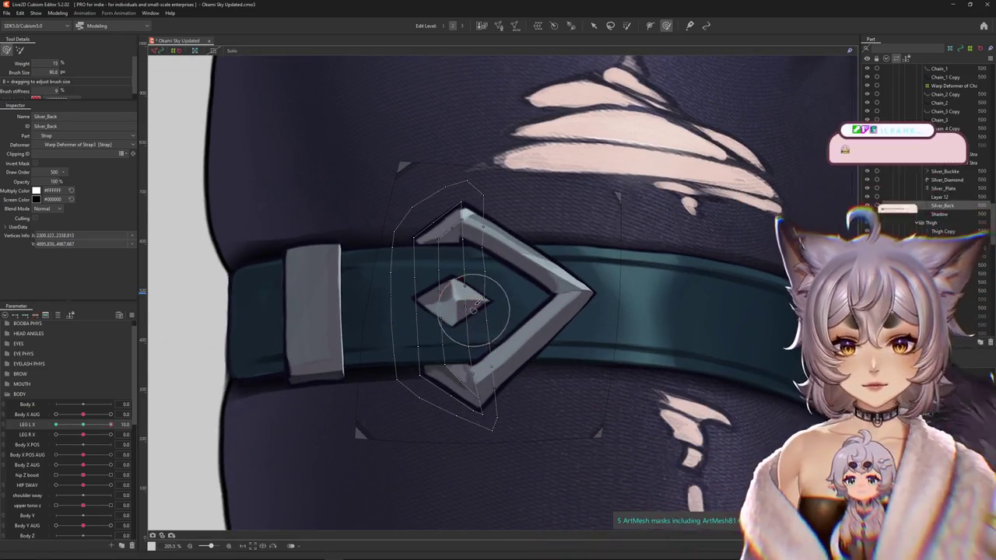
pyautogui.moveTo(473, 307); pyautogui.dragTo(515, 277)
pyautogui.scroll(-2, 512, 276)
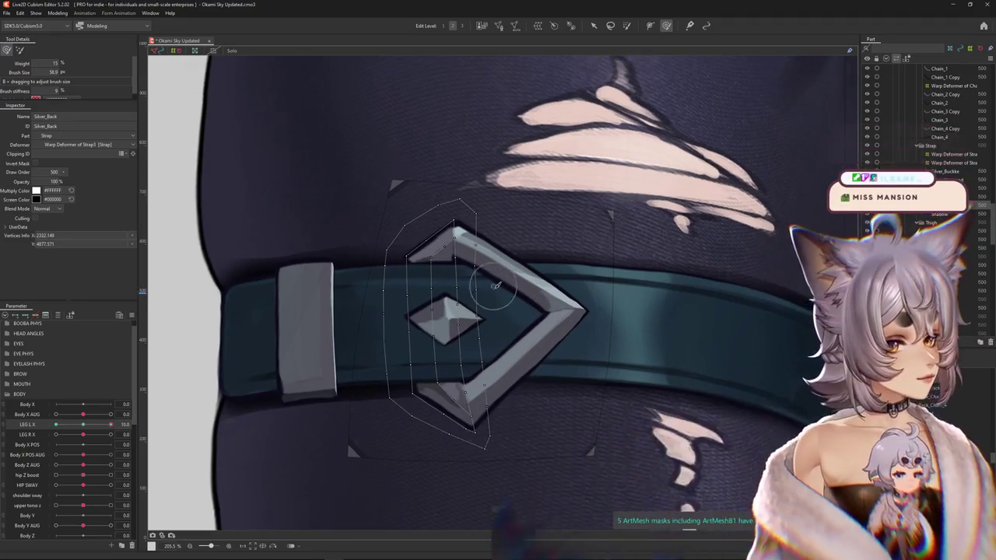
pyautogui.scroll(2, 472, 256)
pyautogui.moveTo(472, 257); pyautogui.dragTo(463, 216)
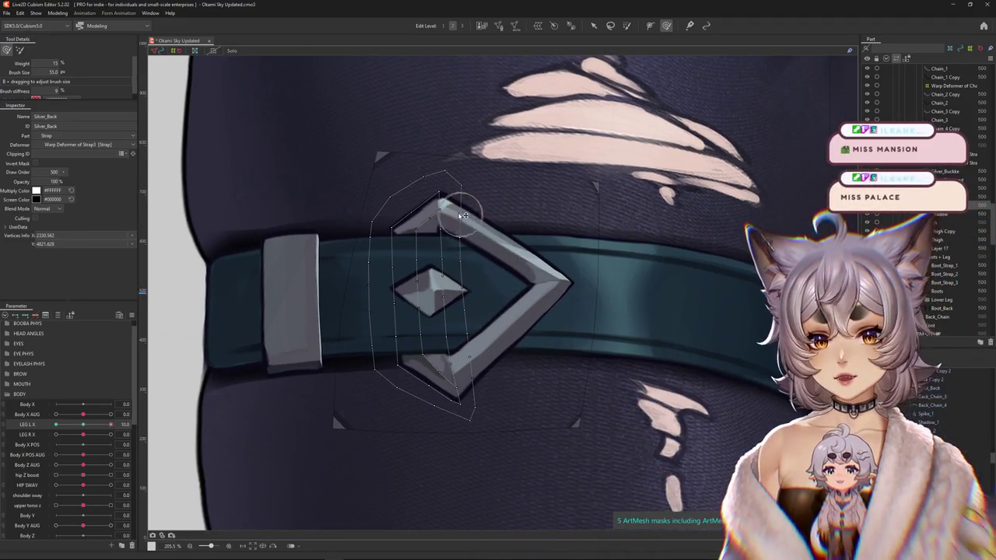
pyautogui.moveTo(481, 180); pyautogui.dragTo(516, 219)
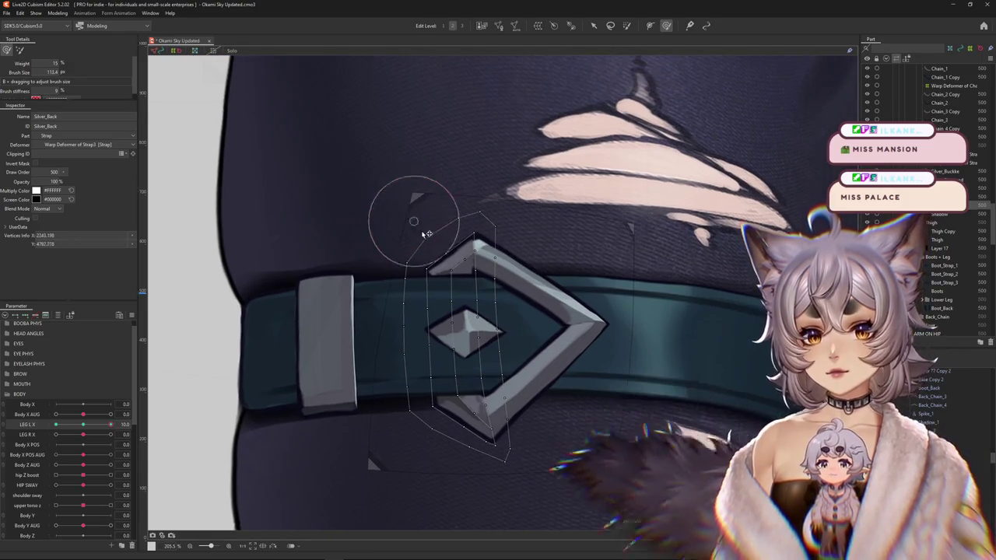
# Resize the brush, select the Silver_Back vertices and reshape the plate slightly further.
pyautogui.moveTo(433, 196); pyautogui.dragTo(373, 296)
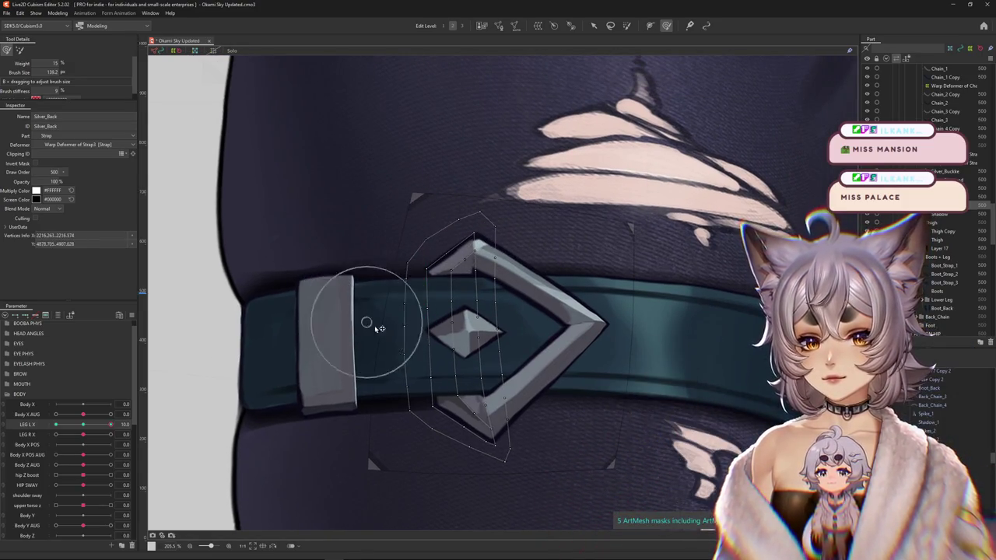
pyautogui.moveTo(366, 379)
pyautogui.mouseDown()
pyautogui.moveTo(366, 343)
pyautogui.moveTo(327, 301)
pyautogui.mouseUp()
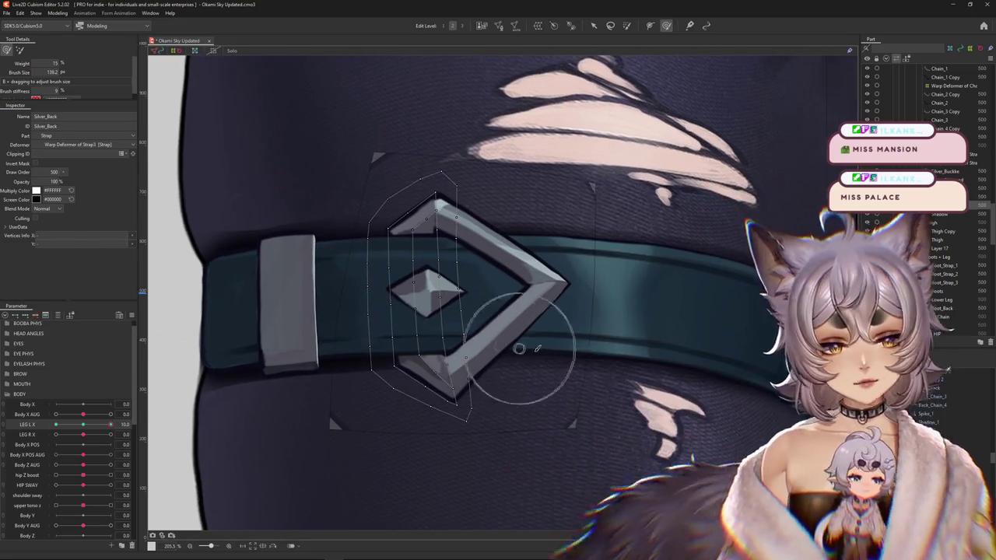
pyautogui.click(546, 343)
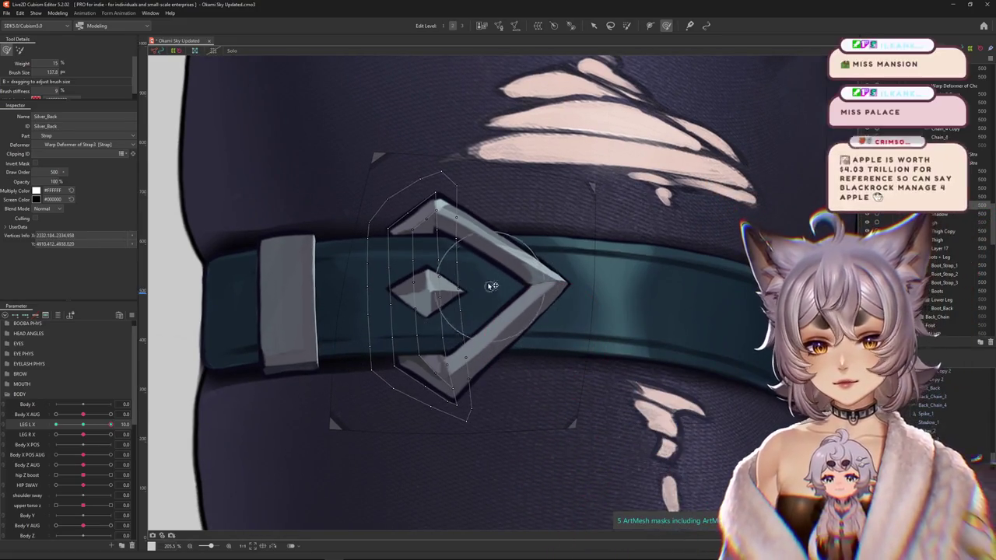
pyautogui.scroll(-5, 481, 389)
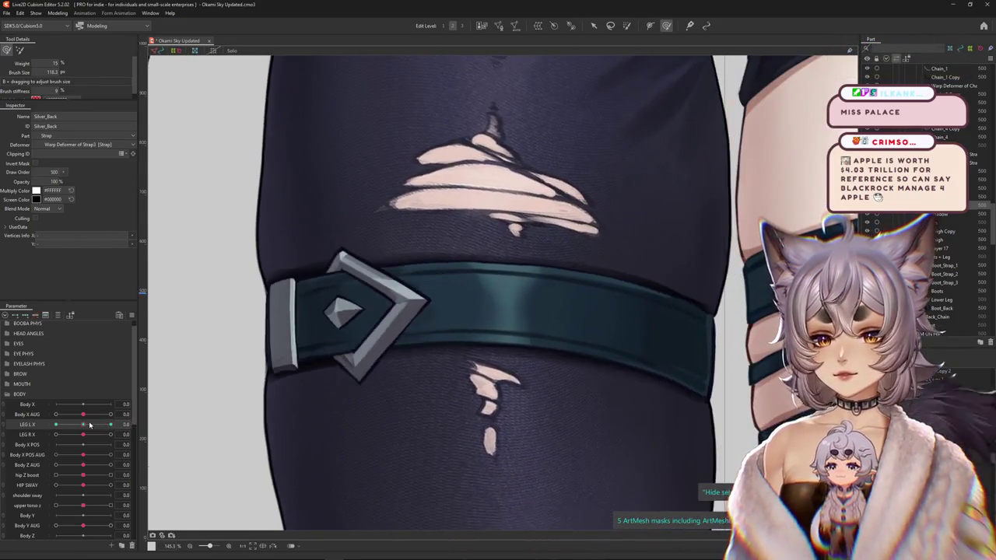
pyautogui.scroll(5, 373, 375)
pyautogui.moveTo(374, 374)
pyautogui.mouseDown()
pyautogui.moveTo(374, 400)
pyautogui.moveTo(315, 326)
pyautogui.moveTo(371, 398)
pyautogui.mouseUp()
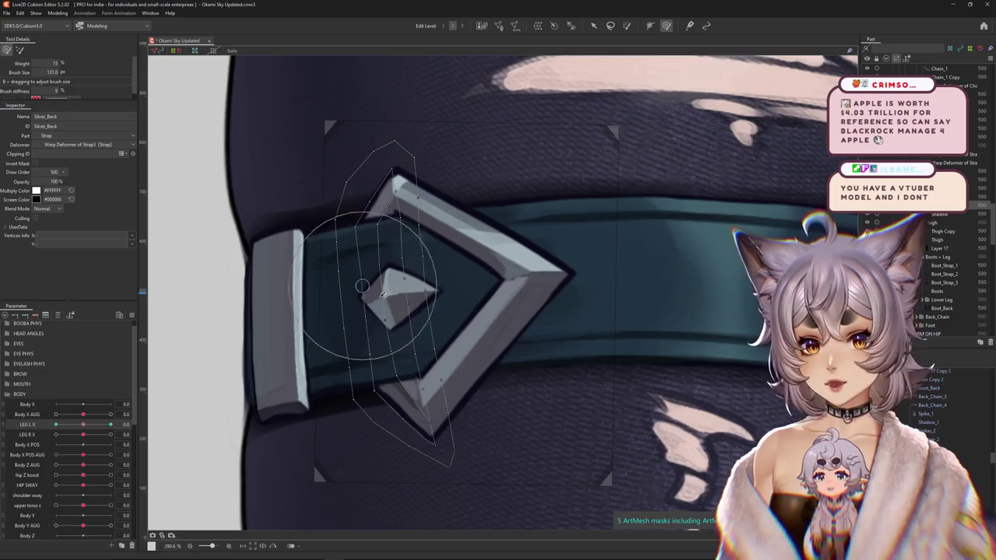
# With a much smaller brush, nudge the Silver_Back plate's lower edge inward.
pyautogui.moveTo(372, 264); pyautogui.dragTo(402, 333)
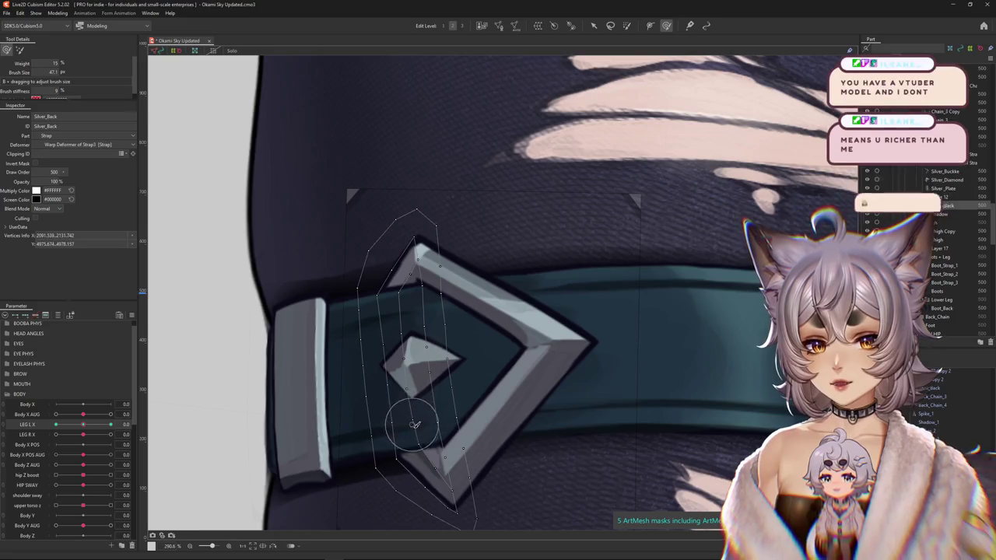
pyautogui.moveTo(410, 433); pyautogui.dragTo(410, 395)
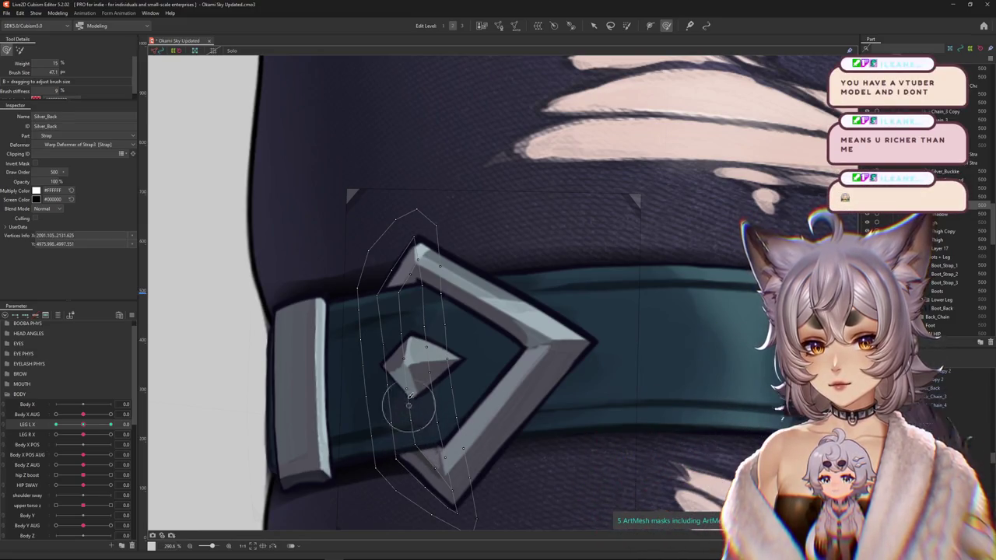
pyautogui.moveTo(395, 348)
pyautogui.mouseDown()
pyautogui.moveTo(438, 343)
pyautogui.moveTo(419, 325)
pyautogui.mouseUp()
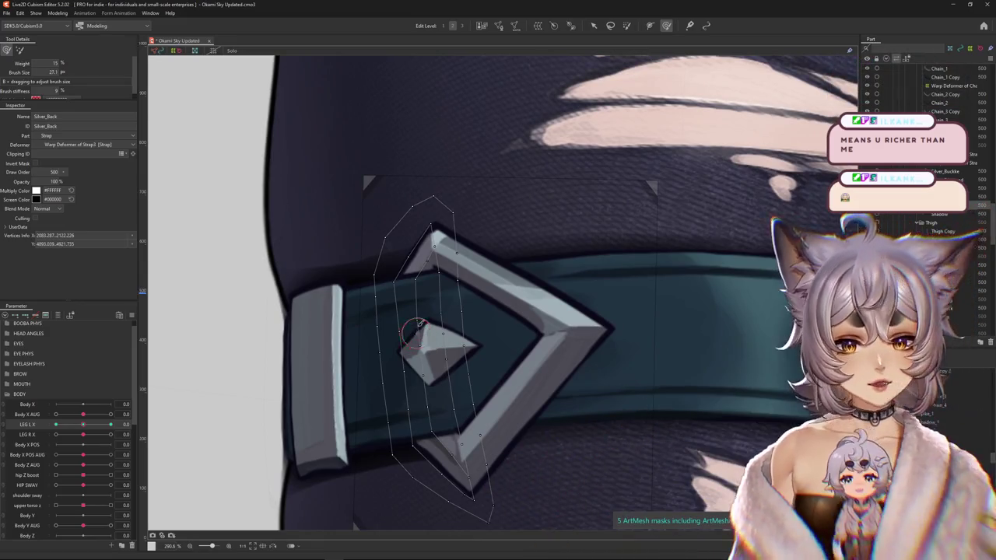
# Scrub LEG L X to check the plate, then select Strap3's warp deformer.
pyautogui.scroll(-5, 423, 305)
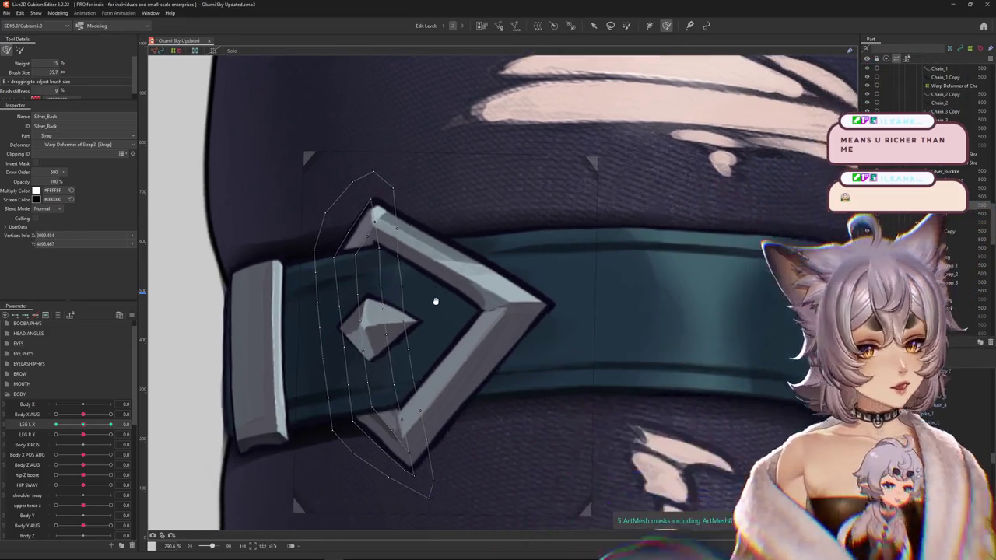
pyautogui.scroll(-5, 436, 296)
pyautogui.moveTo(83, 425); pyautogui.dragTo(111, 425)
pyautogui.scroll(5, 411, 300)
pyautogui.moveTo(411, 300)
pyautogui.mouseDown()
pyautogui.moveTo(400, 267)
pyautogui.moveTo(809, 459)
pyautogui.mouseUp()
pyautogui.click(954, 162)
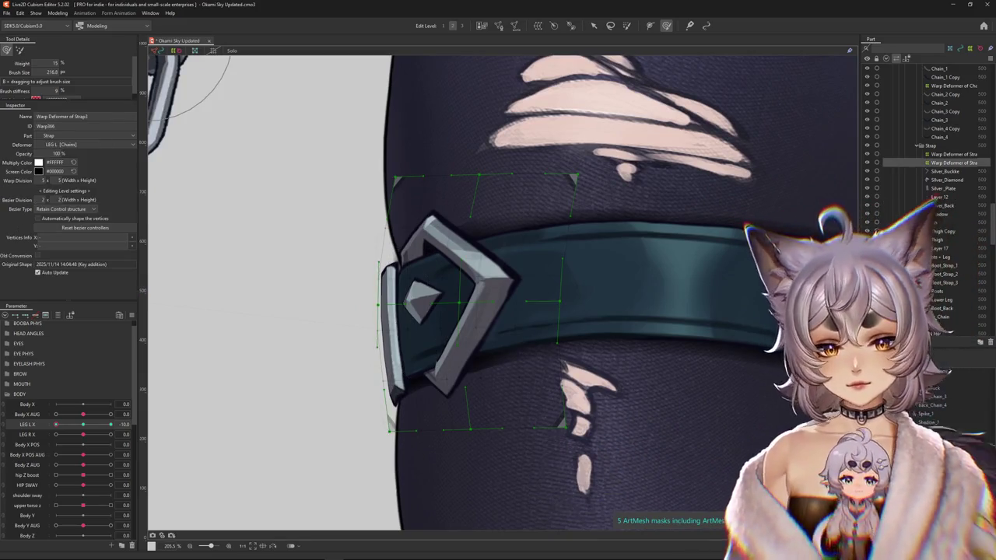
# Shift the Strap3 warp grid slightly up and right, toggling Hide selection to check the strap.
pyautogui.moveTo(204, 277); pyautogui.dragTo(326, 278)
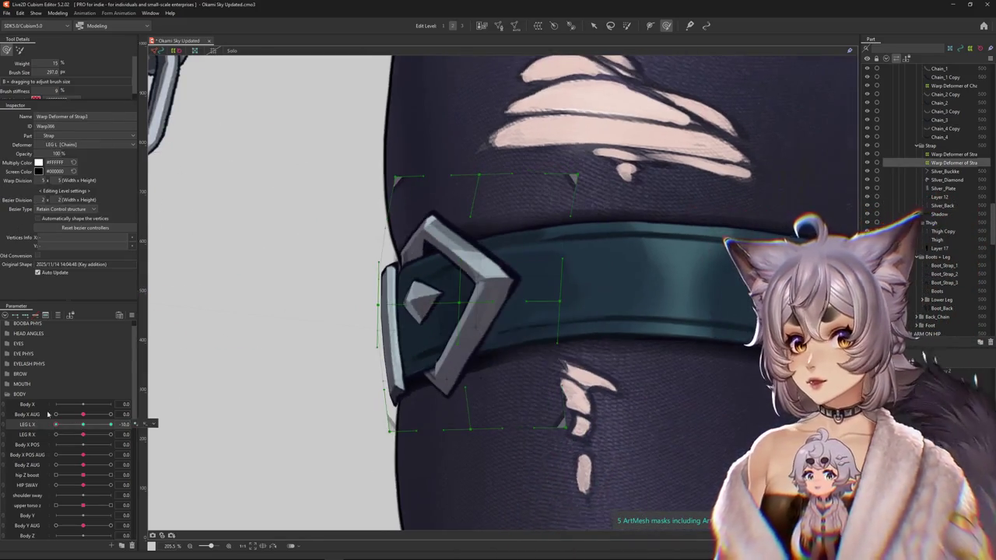
pyautogui.moveTo(327, 251); pyautogui.dragTo(344, 262)
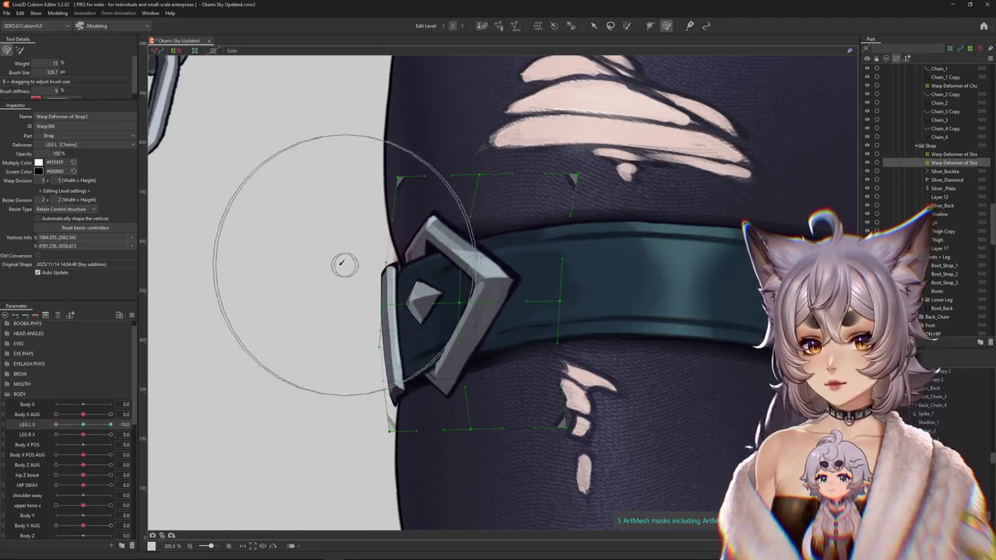
pyautogui.moveTo(334, 382); pyautogui.dragTo(313, 380)
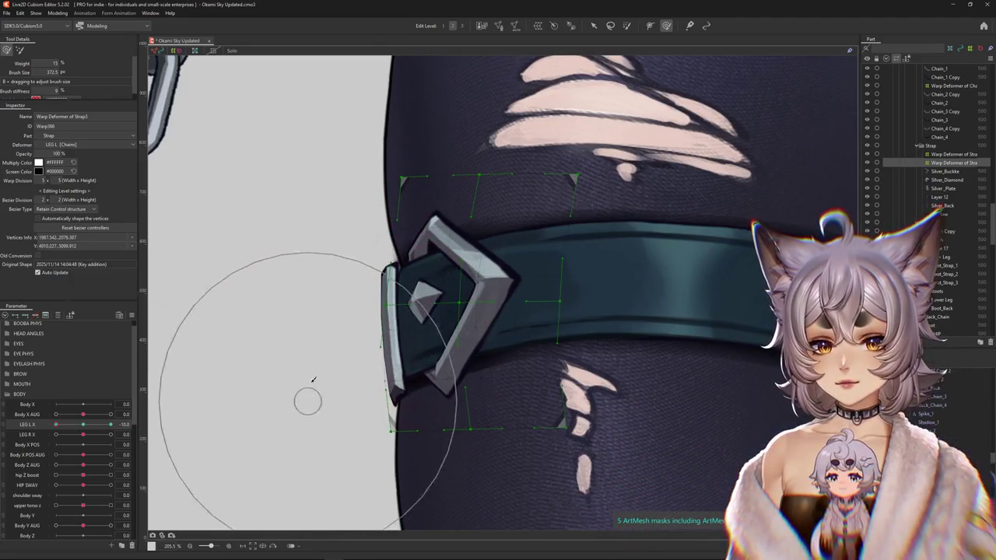
pyautogui.hotkey('ctrl', 'h')
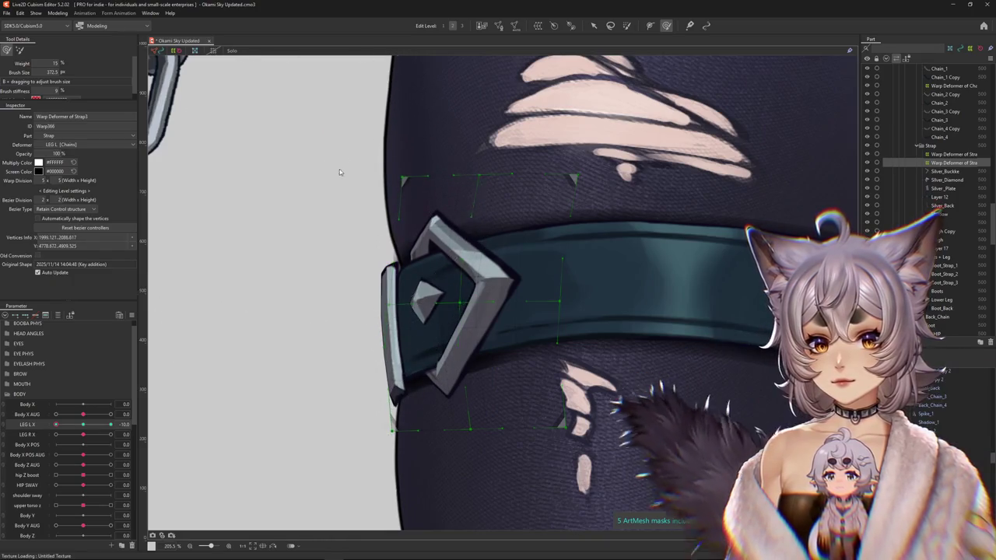
pyautogui.scroll(2, 340, 272)
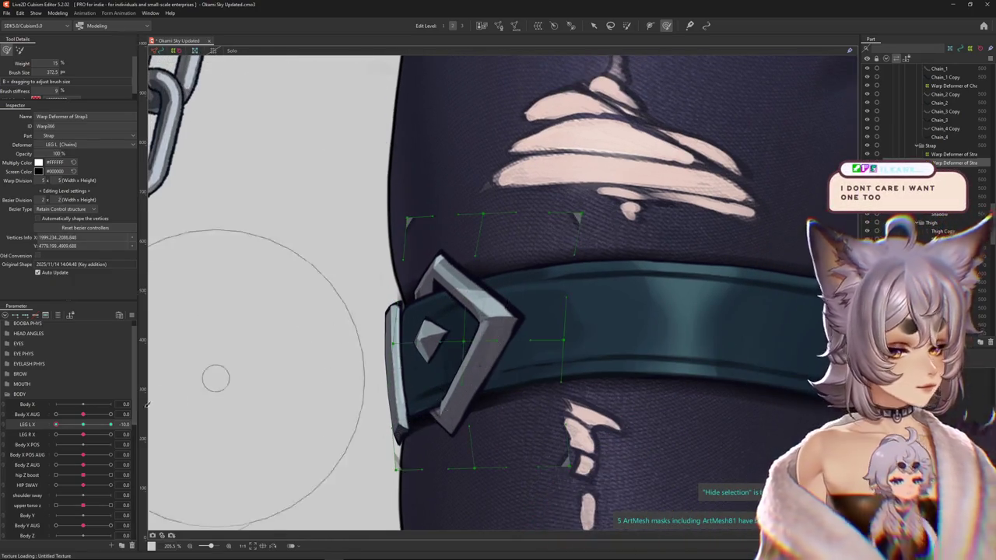
pyautogui.moveTo(507, 229); pyautogui.dragTo(498, 227)
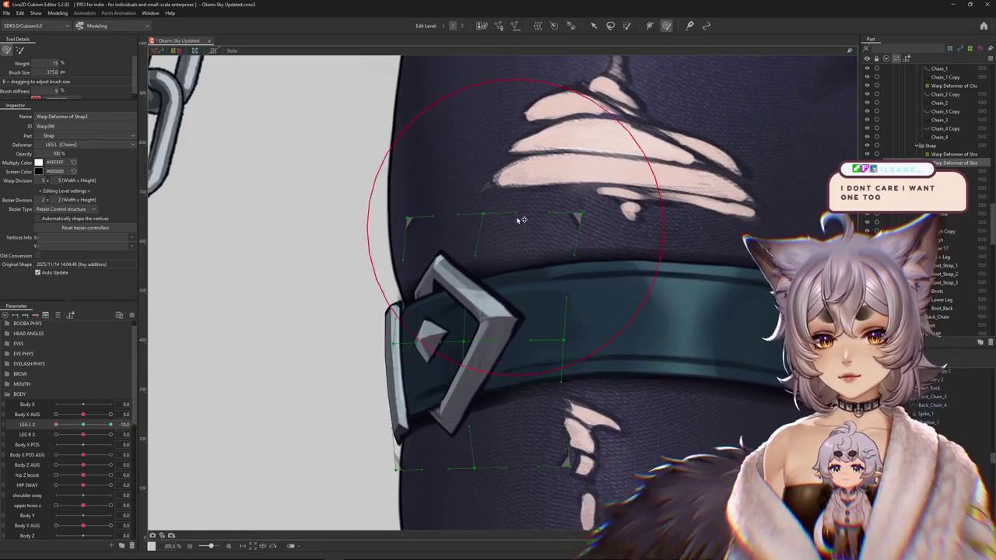
pyautogui.hotkey('ctrl', 'h')
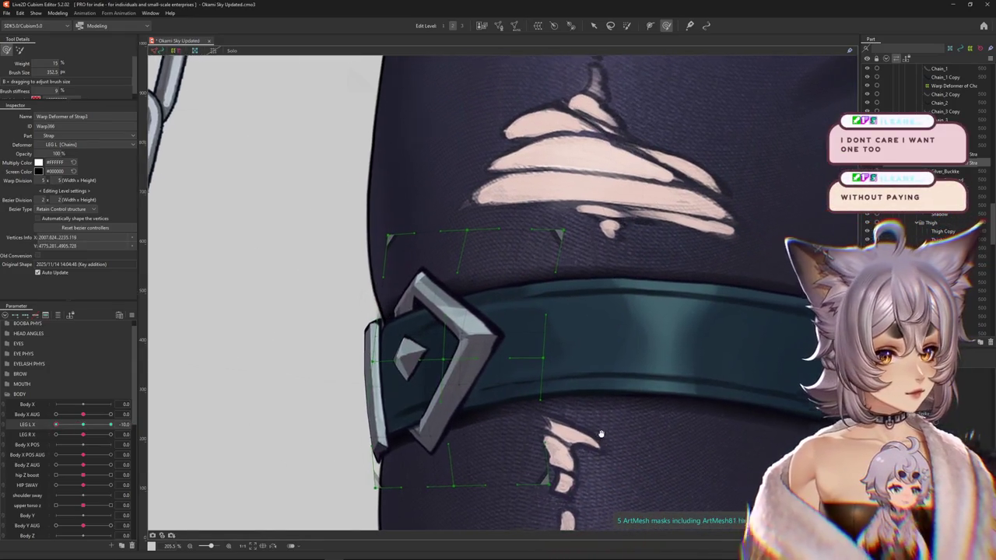
# Pick Silver_Buckle from the overlapping meshes and size the brush to fit it.
pyautogui.scroll(1, 623, 428)
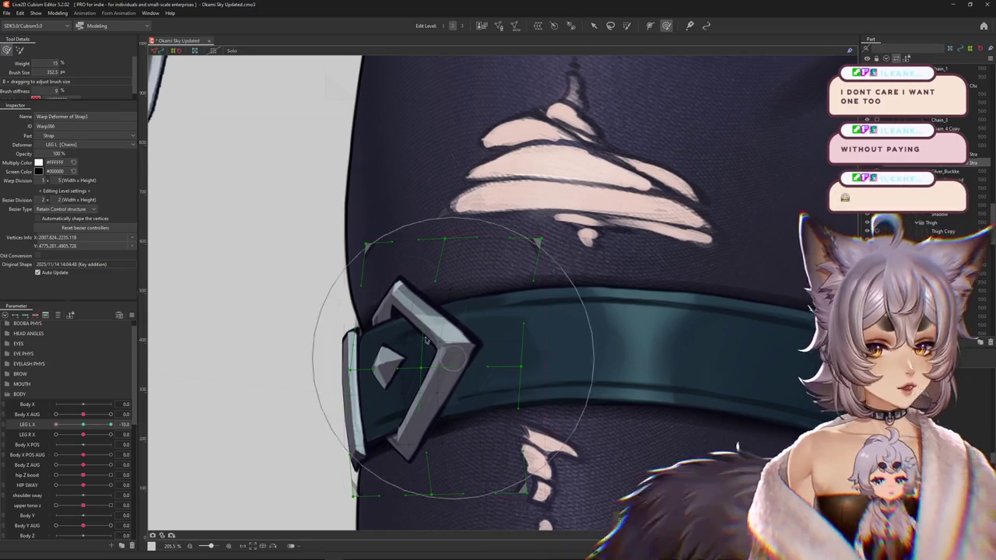
pyautogui.click(400, 291)
pyautogui.click(421, 310)
pyautogui.moveTo(467, 289)
pyautogui.mouseDown()
pyautogui.moveTo(449, 269)
pyautogui.moveTo(472, 290)
pyautogui.mouseUp()
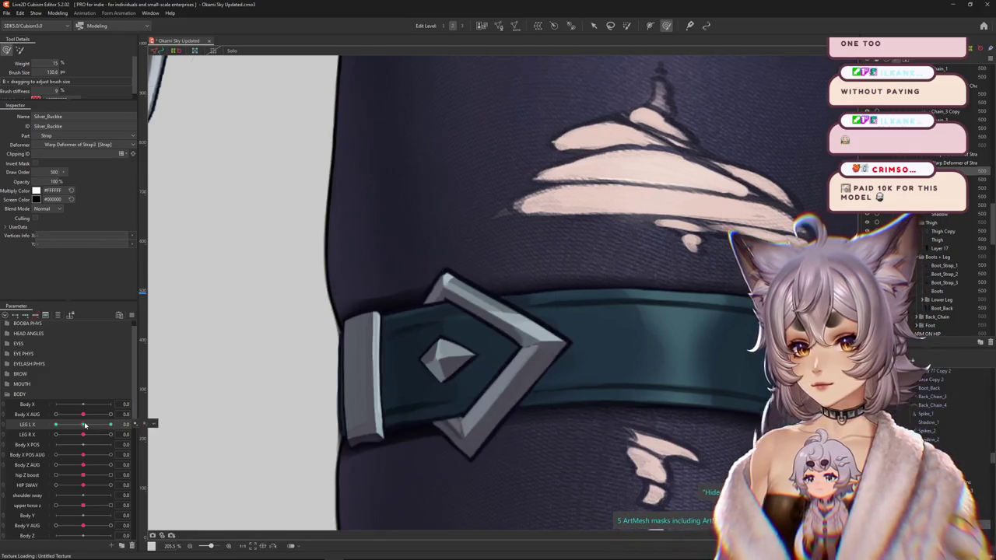
# Hide the tail over the thigh and select the buckle's chevron mesh plus its left piece.
pyautogui.moveTo(389, 373); pyautogui.dragTo(416, 354)
pyautogui.hotkey('ctrl', 'h')
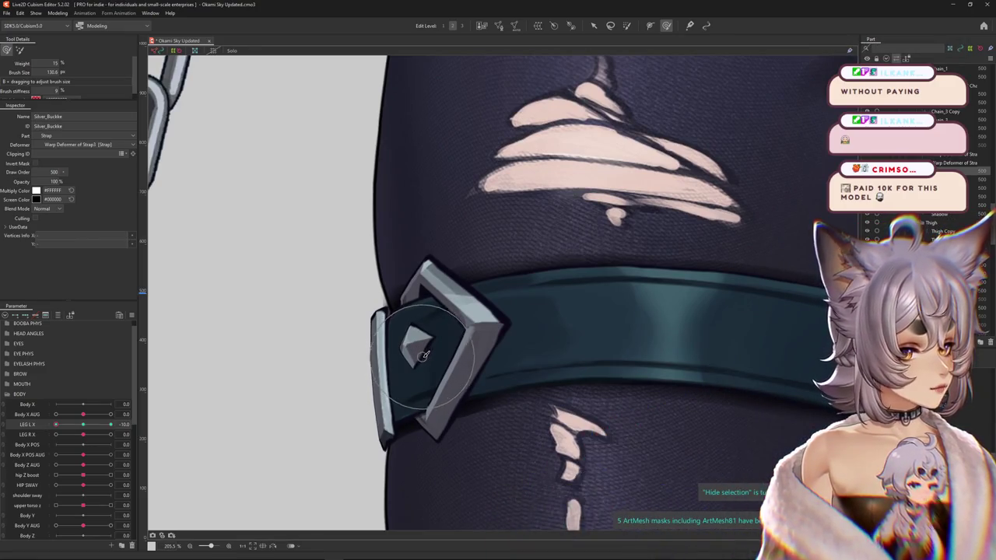
pyautogui.click(428, 315)
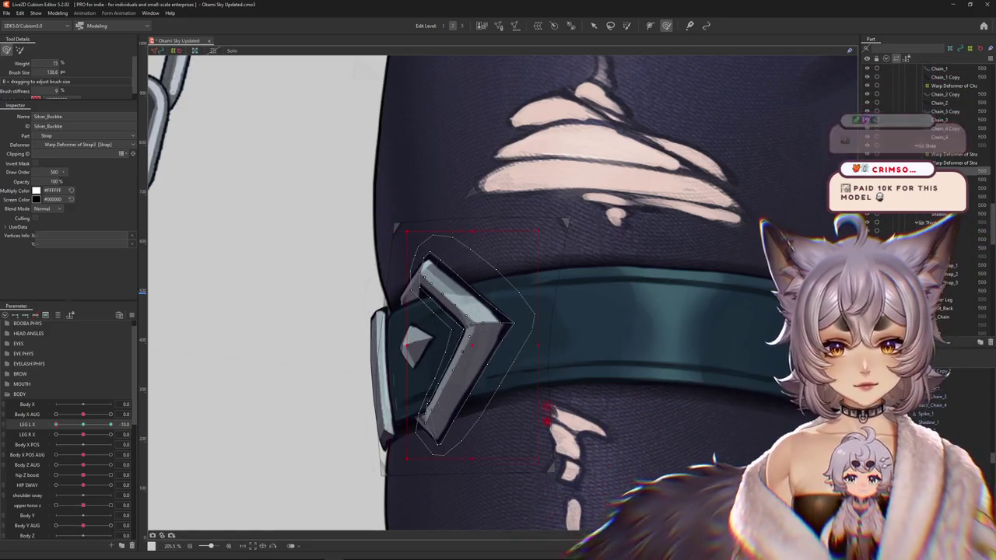
pyautogui.keyDown('shift'); pyautogui.click(412, 351); pyautogui.keyUp('shift')
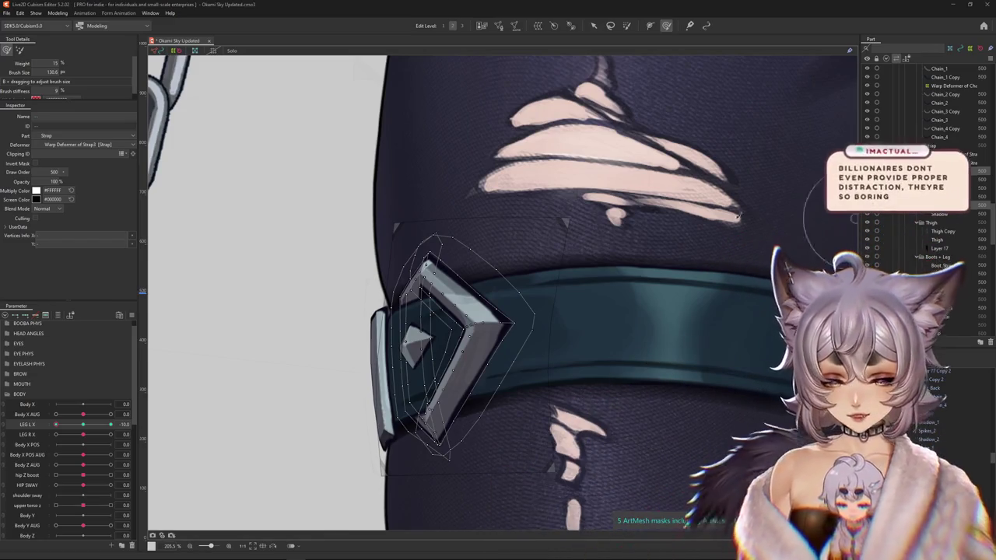
# Push the Silver_Buckle mesh up-left so it wraps the thigh at LEG L X 10.
pyautogui.scroll(-3, 399, 311)
pyautogui.scroll(1, 399, 311)
pyautogui.scroll(3, 386, 301)
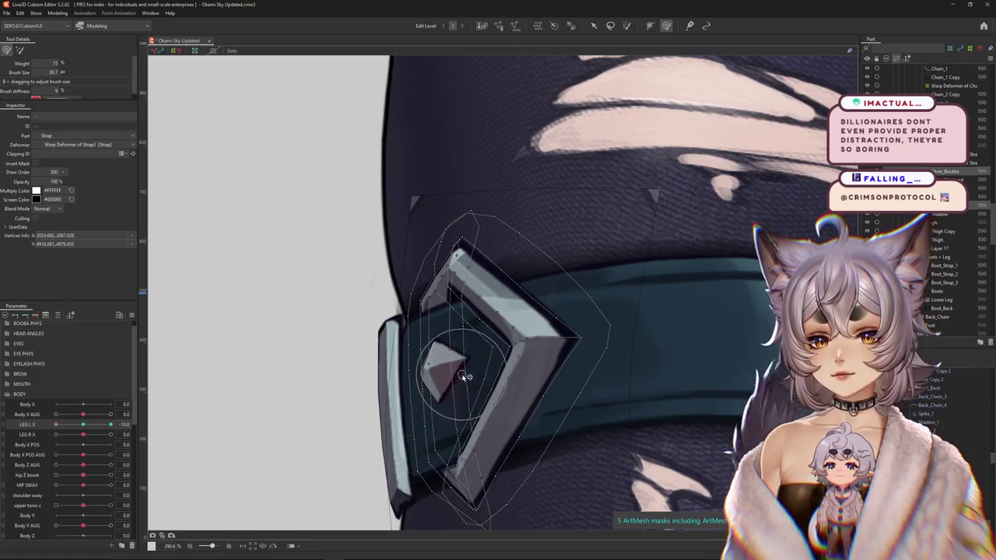
pyautogui.moveTo(464, 377); pyautogui.dragTo(418, 330)
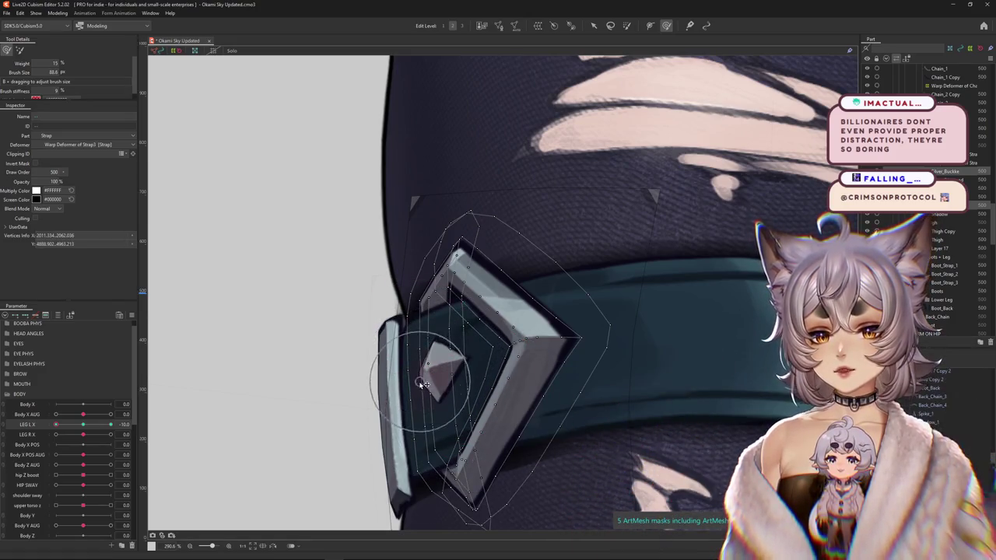
pyautogui.moveTo(426, 440); pyautogui.dragTo(398, 297)
pyautogui.scroll(-2, 360, 266)
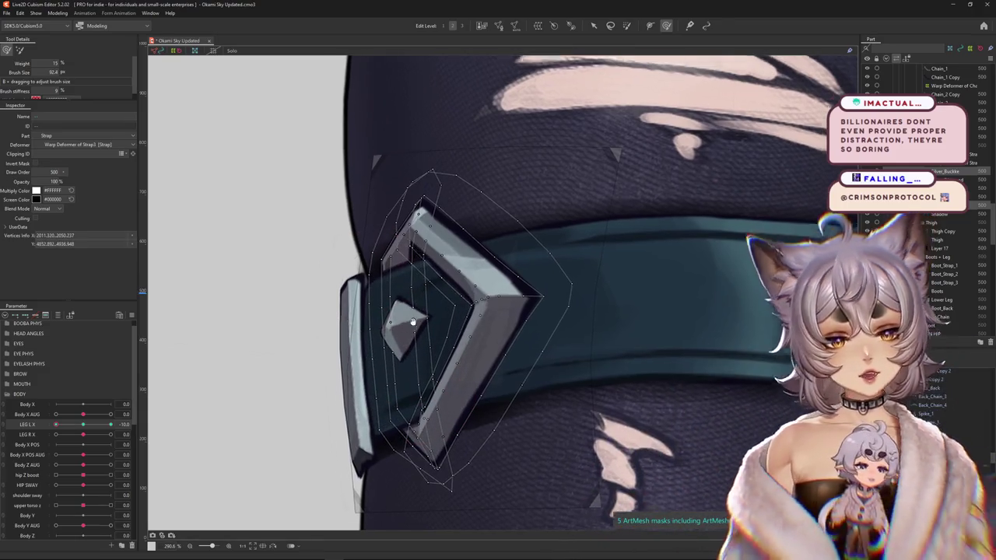
pyautogui.scroll(-2, 395, 419)
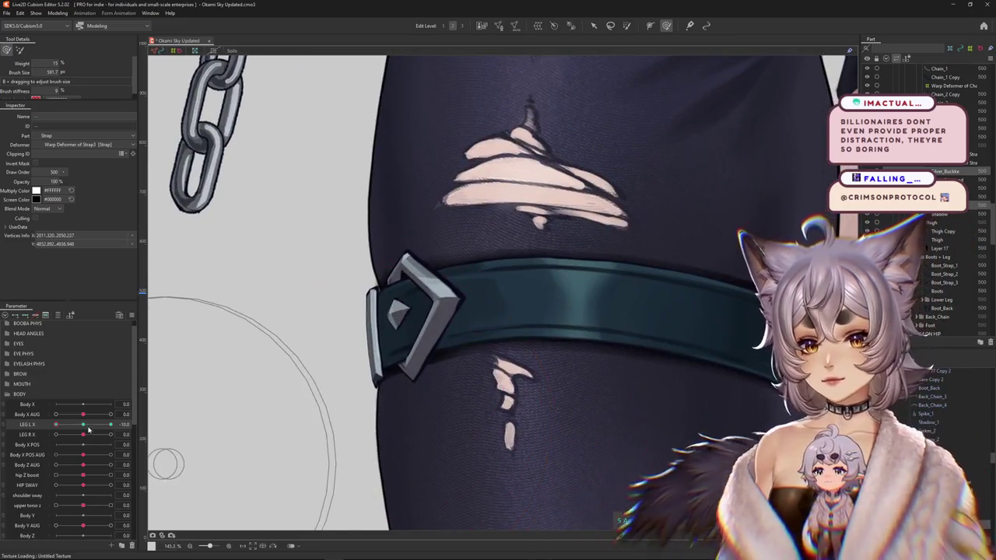
pyautogui.moveTo(395, 418); pyautogui.dragTo(403, 315)
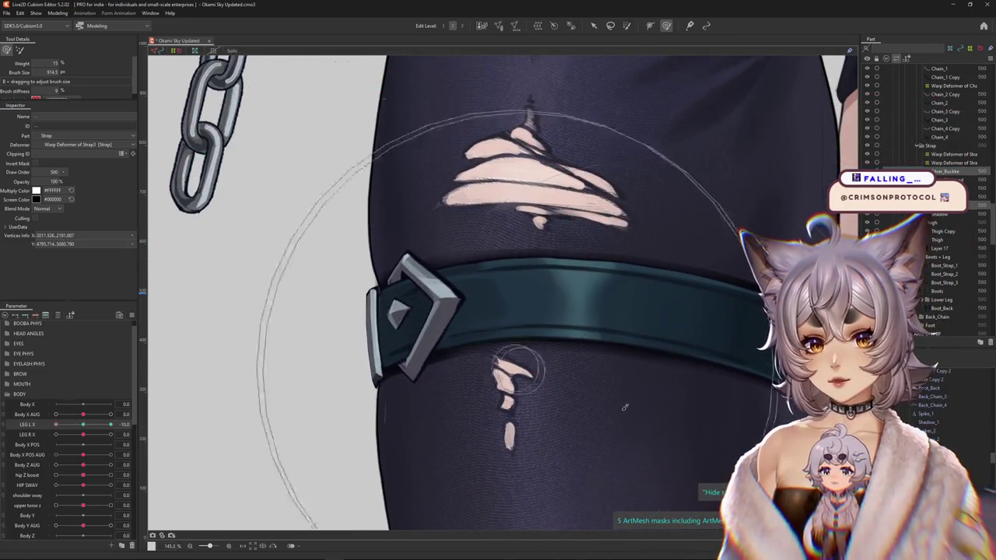
pyautogui.moveTo(393, 304)
pyautogui.mouseDown()
pyautogui.moveTo(387, 206)
pyautogui.moveTo(393, 245)
pyautogui.mouseUp()
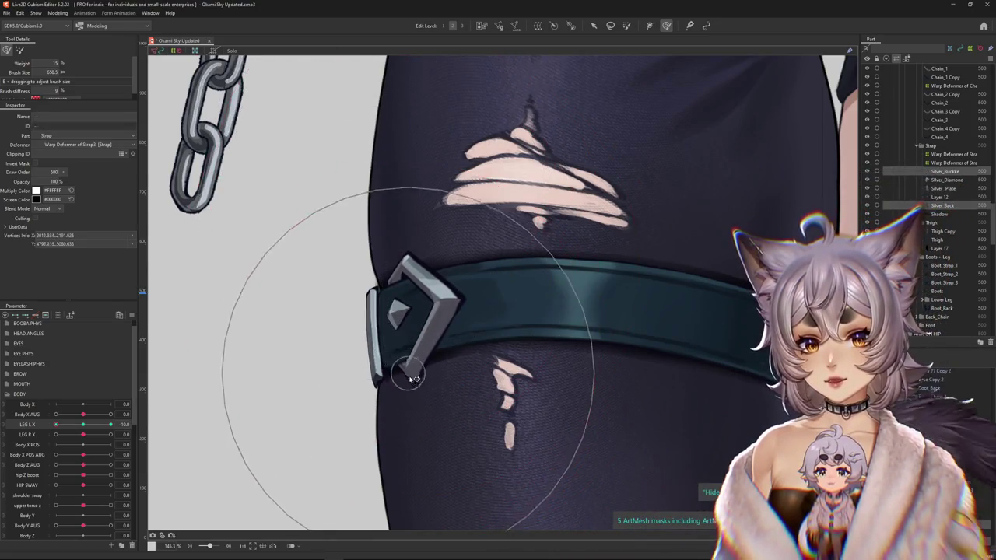
pyautogui.moveTo(414, 379); pyautogui.dragTo(376, 346)
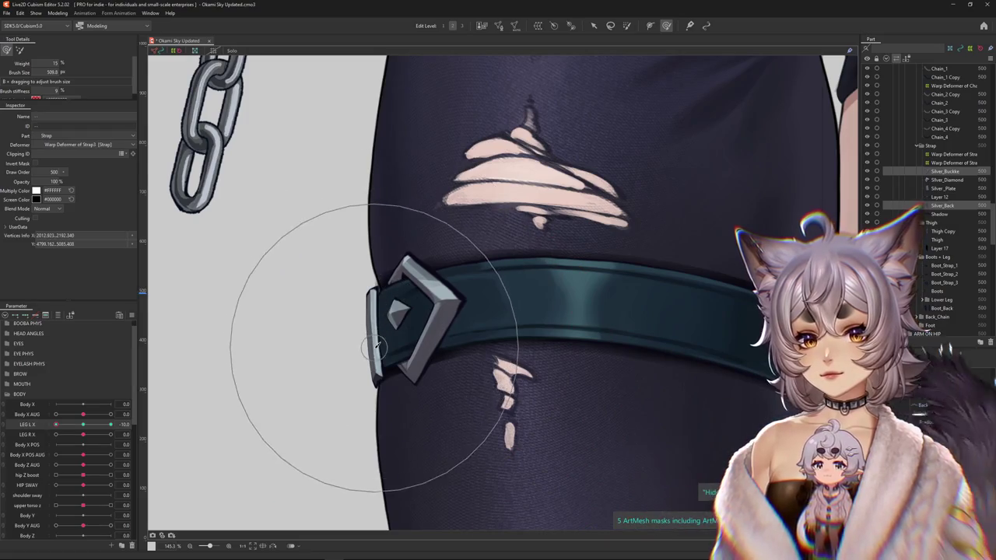
# Test the buckle across LEG L X, leave it at 10, and select Silver_Diamond.
pyautogui.moveTo(56, 425); pyautogui.dragTo(53, 422)
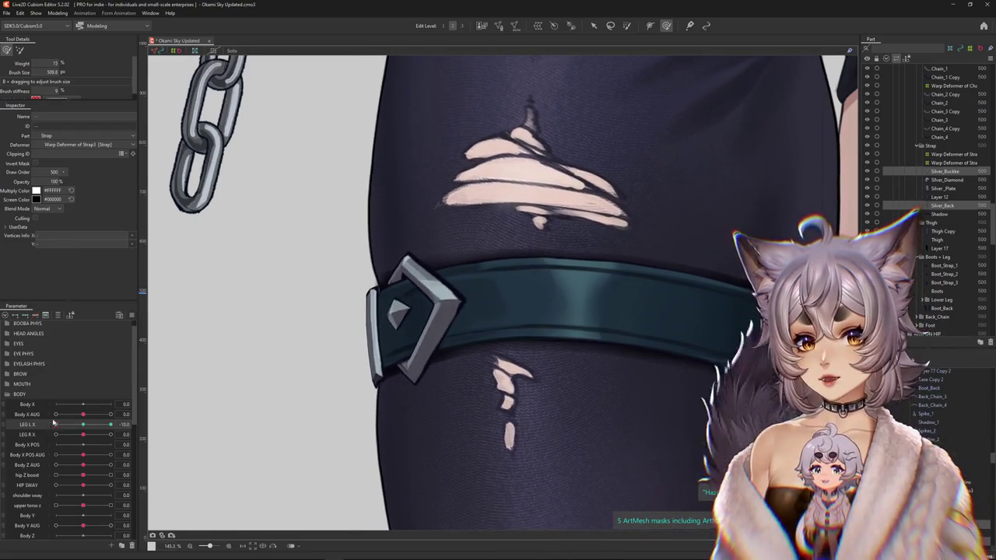
pyautogui.moveTo(307, 316); pyautogui.dragTo(312, 292)
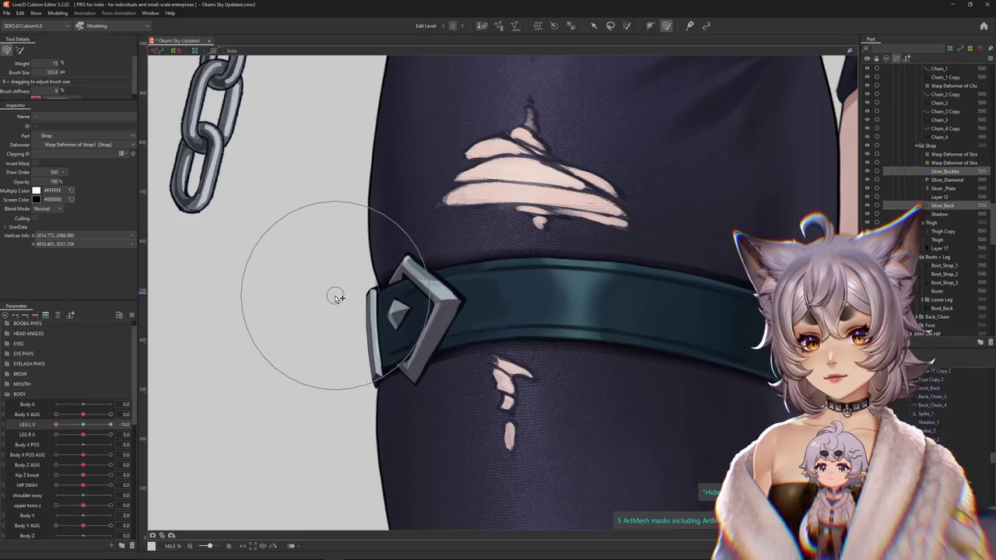
pyautogui.scroll(-5, 348, 324)
pyautogui.scroll(3, 166, 400)
pyautogui.moveTo(83, 424)
pyautogui.mouseDown()
pyautogui.moveTo(55, 429)
pyautogui.moveTo(113, 424)
pyautogui.mouseUp()
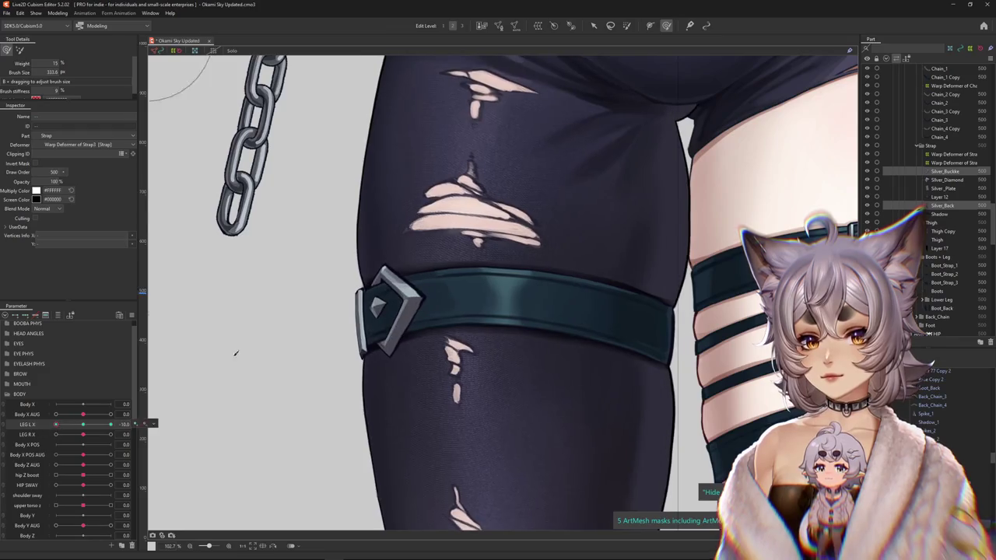
pyautogui.moveTo(389, 366); pyautogui.dragTo(428, 353)
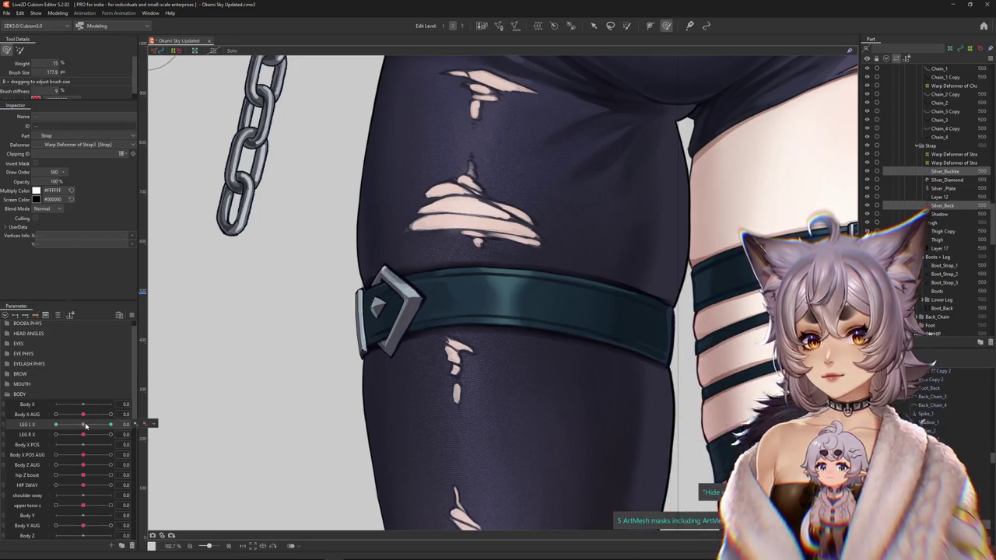
pyautogui.moveTo(85, 427); pyautogui.dragTo(113, 425)
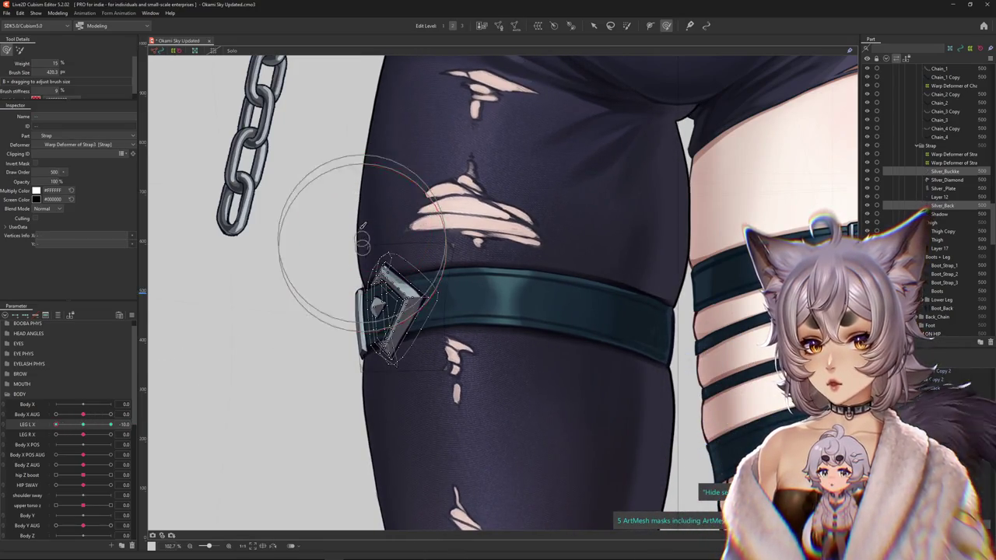
pyautogui.click(379, 305)
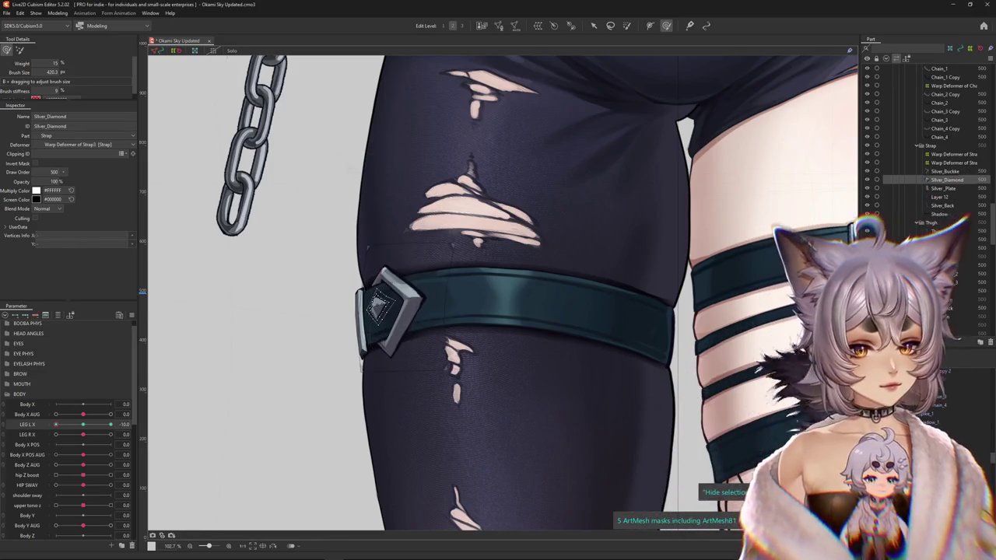
# Start warping the diamond, then scrub LEG L X to compare poses.
pyautogui.scroll(3, 411, 331)
pyautogui.moveTo(411, 330); pyautogui.dragTo(421, 276)
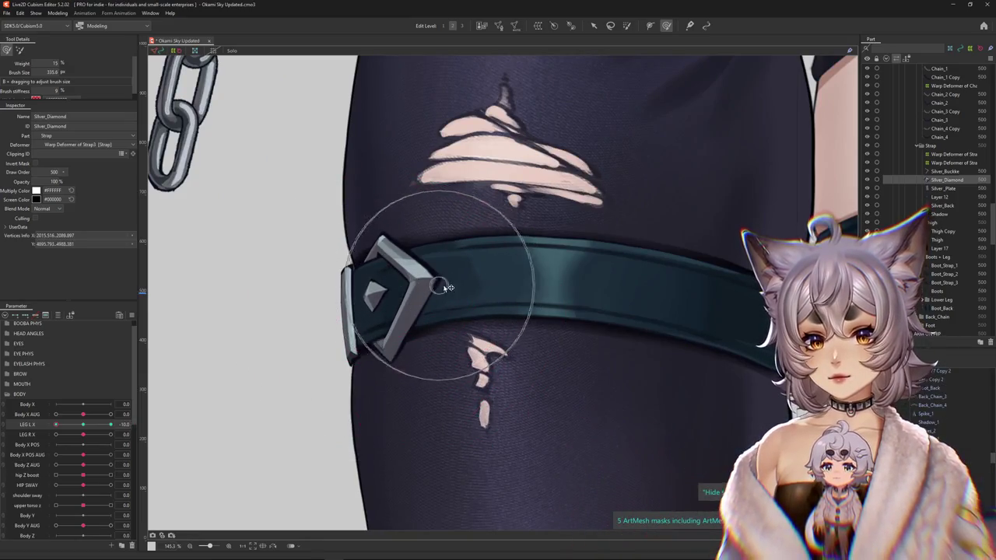
pyautogui.scroll(5, 307, 257)
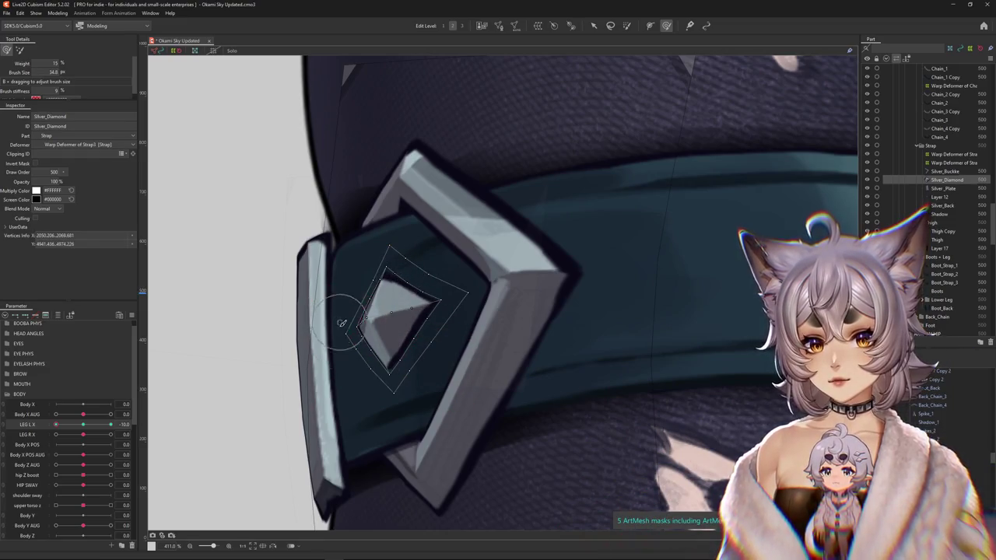
pyautogui.scroll(-5, 342, 323)
pyautogui.scroll(-3, 363, 366)
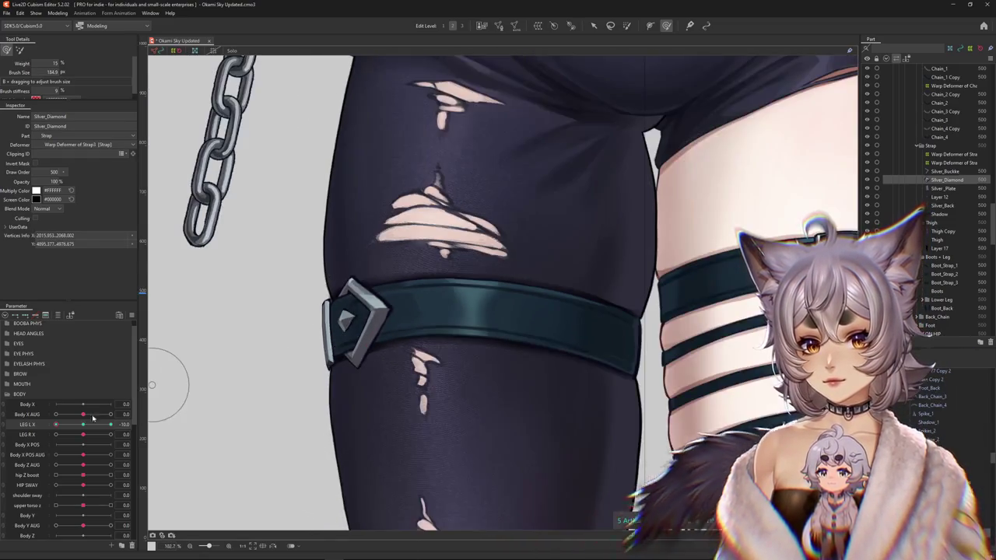
pyautogui.click(110, 425)
pyautogui.moveTo(110, 428); pyautogui.dragTo(212, 408)
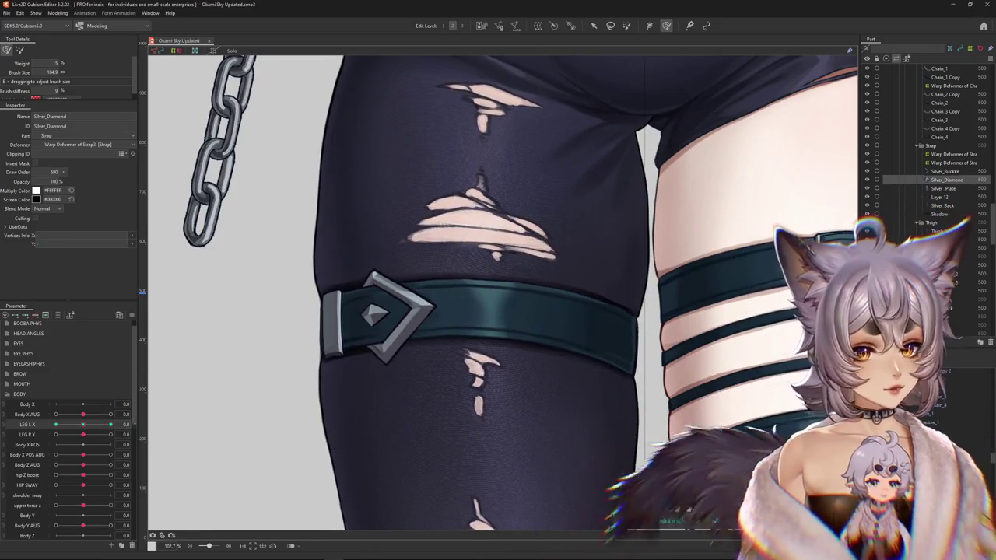
# Select all three buckle pieces, undo the last diamond distortion, and warp them along the thigh.
pyautogui.hotkey('ctrl', 'a')
pyautogui.moveTo(310, 217); pyautogui.dragTo(383, 249)
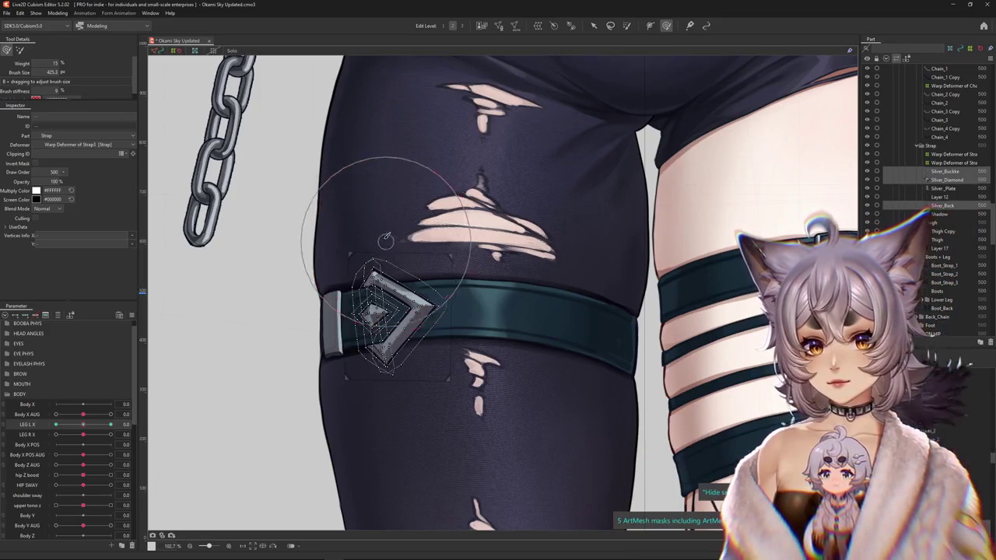
pyautogui.hotkey('ctrl', 'z')
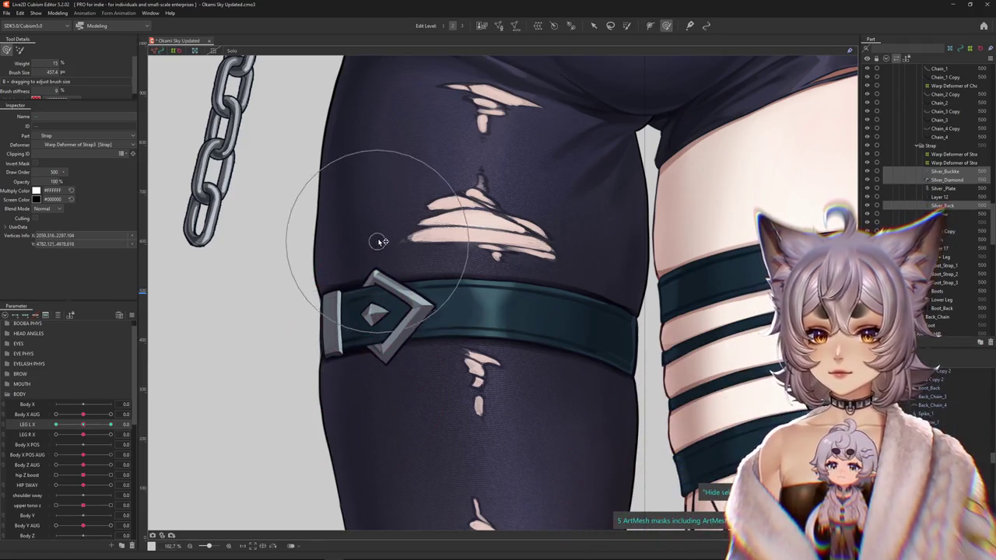
pyautogui.moveTo(459, 265); pyautogui.dragTo(503, 301)
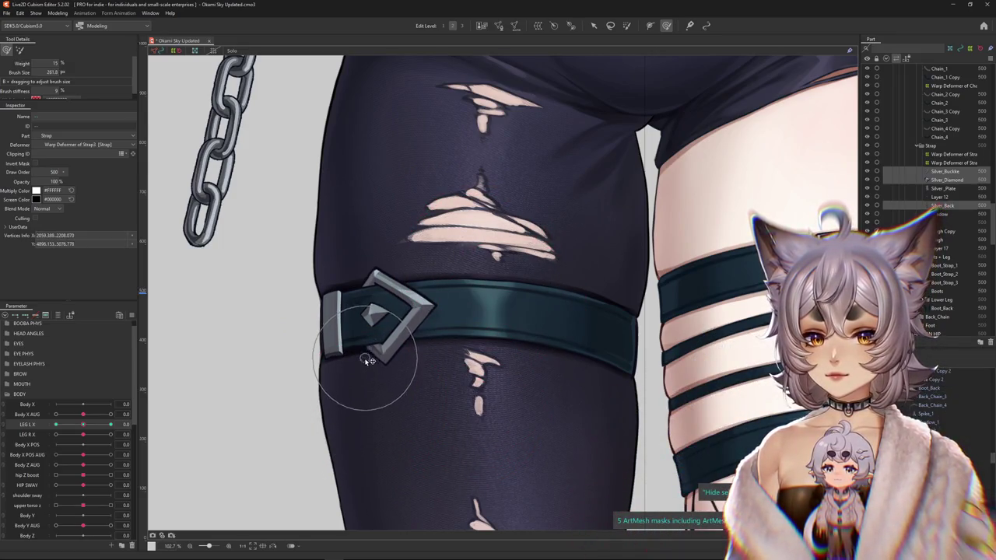
pyautogui.moveTo(335, 328); pyautogui.dragTo(230, 386)
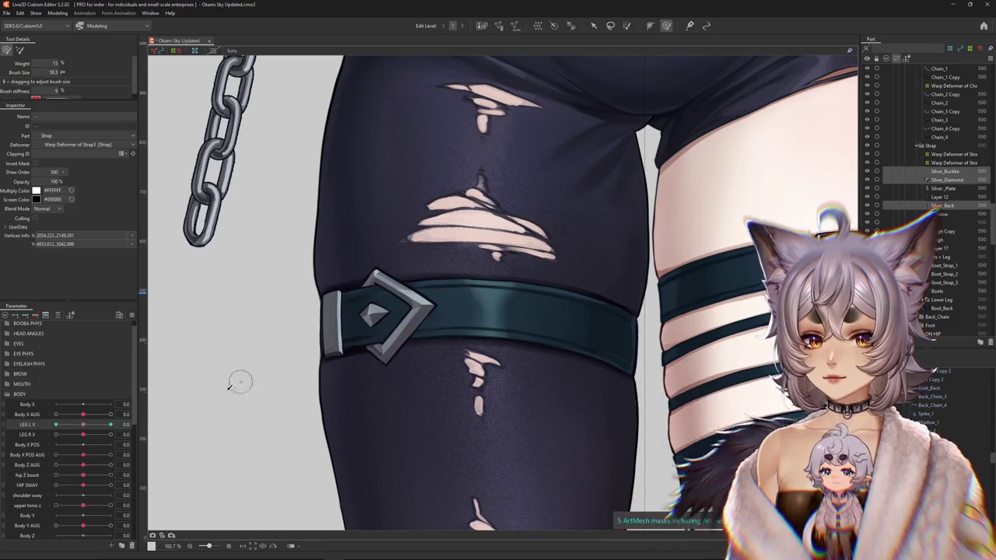
# Select only Silver_Diamond and reshape its left corner with a small brush.
pyautogui.click(947, 180)
pyautogui.scroll(5, 355, 378)
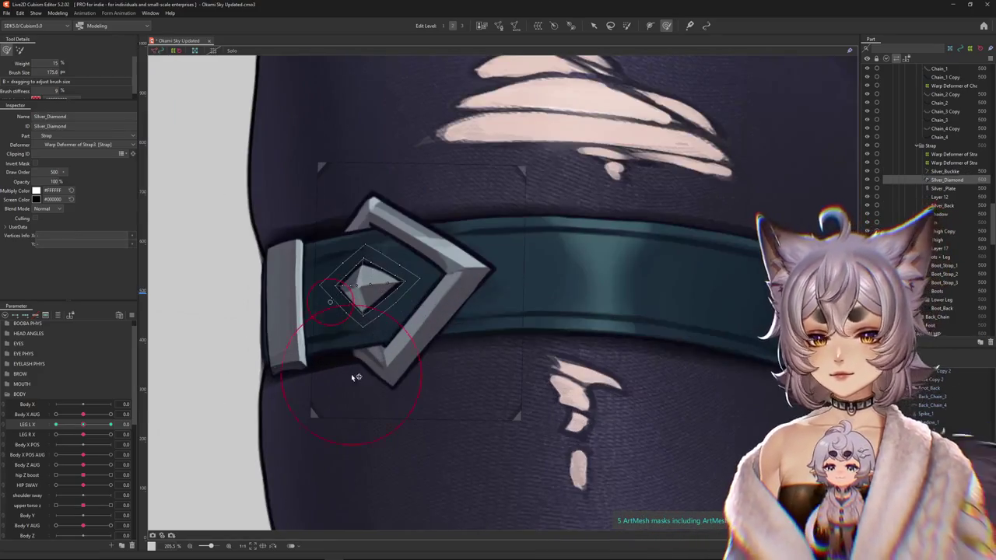
pyautogui.moveTo(364, 355); pyautogui.dragTo(287, 303)
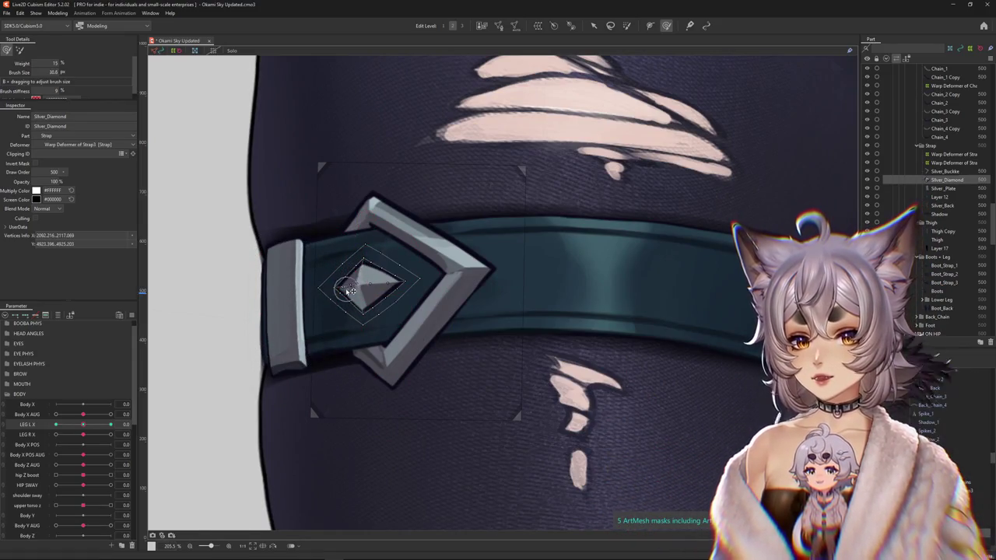
pyautogui.moveTo(350, 290)
pyautogui.mouseDown()
pyautogui.moveTo(374, 284)
pyautogui.moveTo(375, 348)
pyautogui.moveTo(210, 401)
pyautogui.mouseUp()
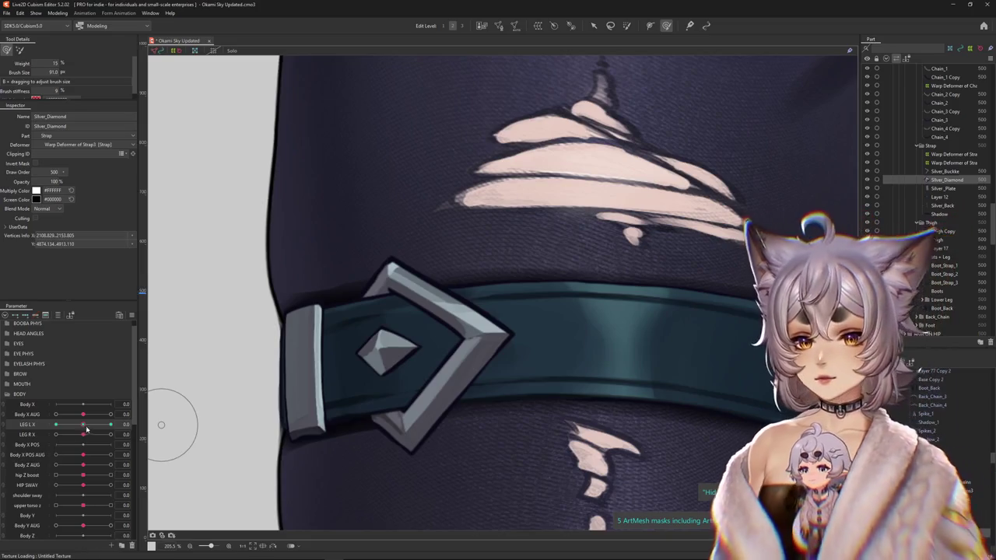
# Frame the buckle and nudge the diamond's vertices into shape.
pyautogui.moveTo(160, 423); pyautogui.dragTo(303, 416)
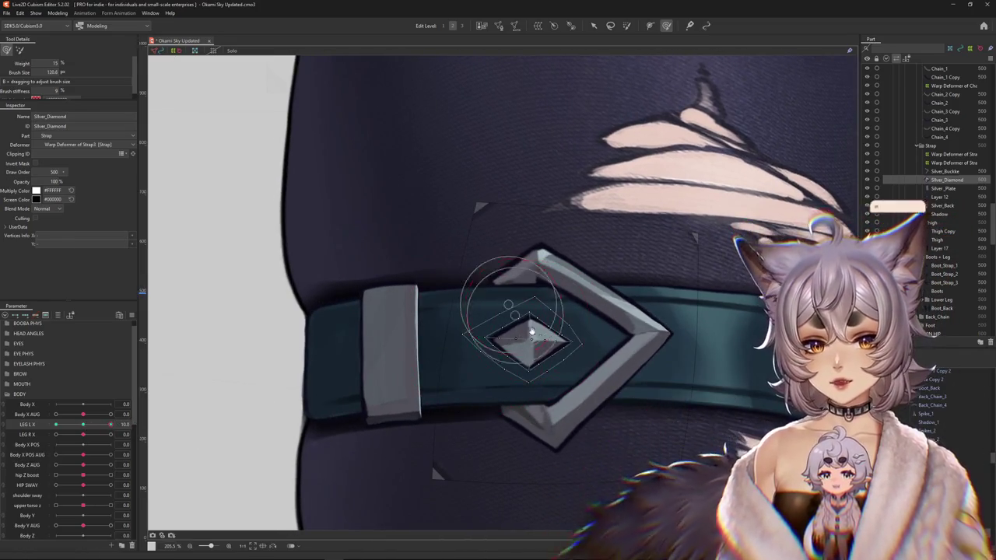
pyautogui.moveTo(482, 349); pyautogui.dragTo(455, 345)
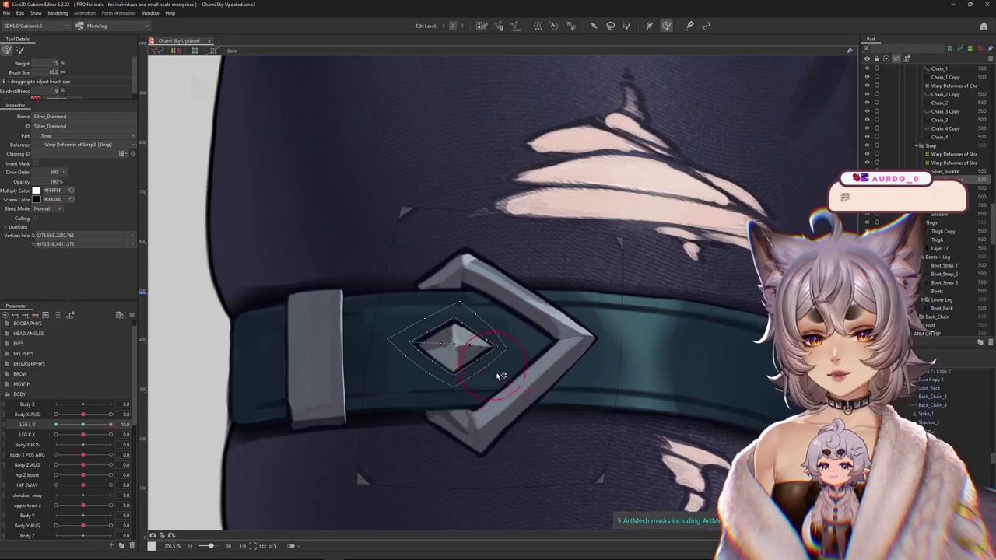
pyautogui.moveTo(499, 373)
pyautogui.mouseDown()
pyautogui.moveTo(407, 356)
pyautogui.moveTo(456, 351)
pyautogui.mouseUp()
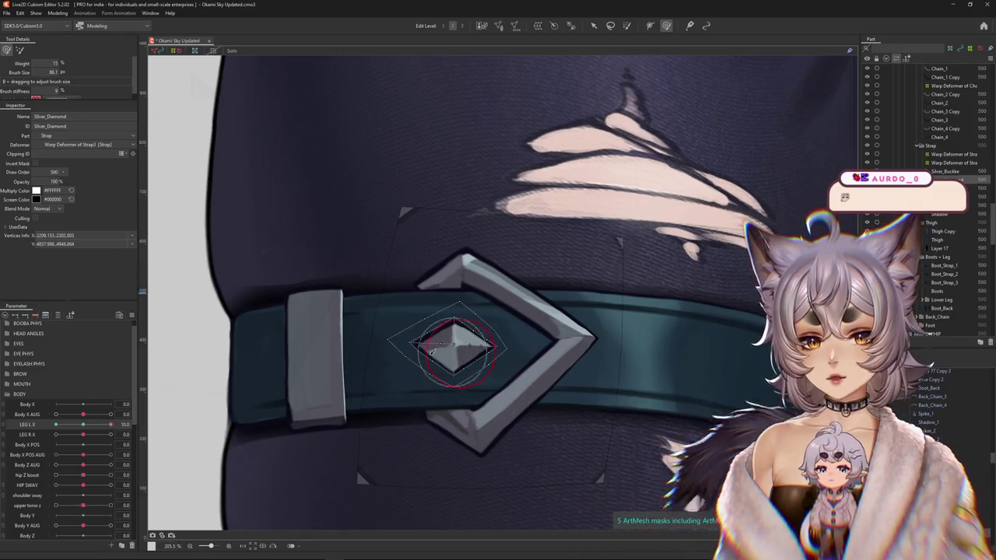
# Swing LEG L X to its maximum, select the diamond mesh, then move LEG L X toward -10.
pyautogui.click(84, 425)
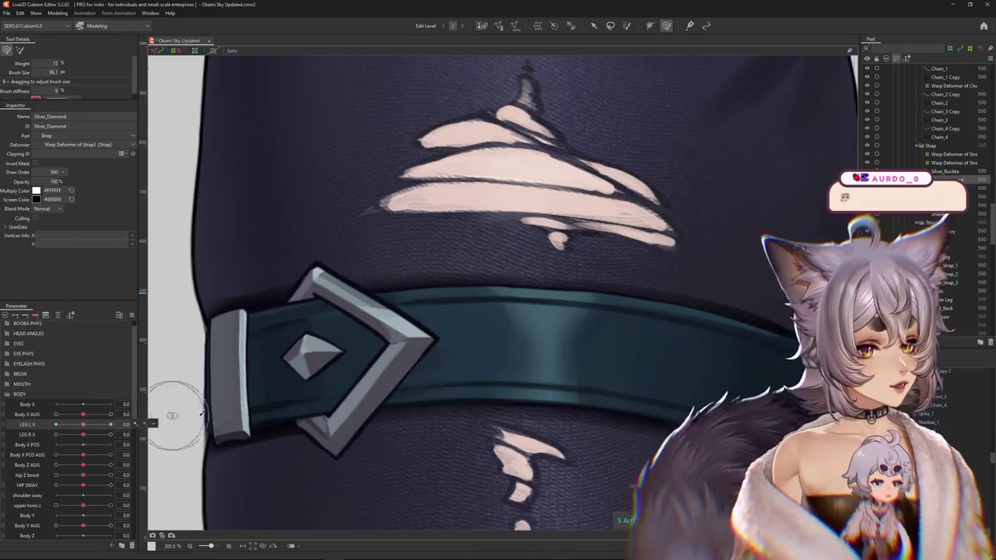
pyautogui.moveTo(82, 427)
pyautogui.mouseDown()
pyautogui.moveTo(134, 427)
pyautogui.moveTo(116, 426)
pyautogui.mouseUp()
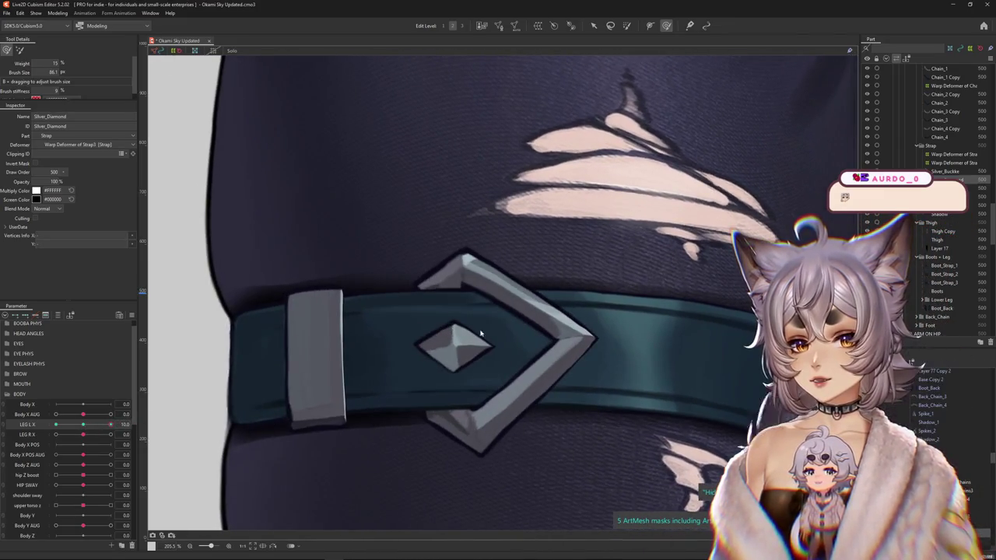
pyautogui.click(480, 333)
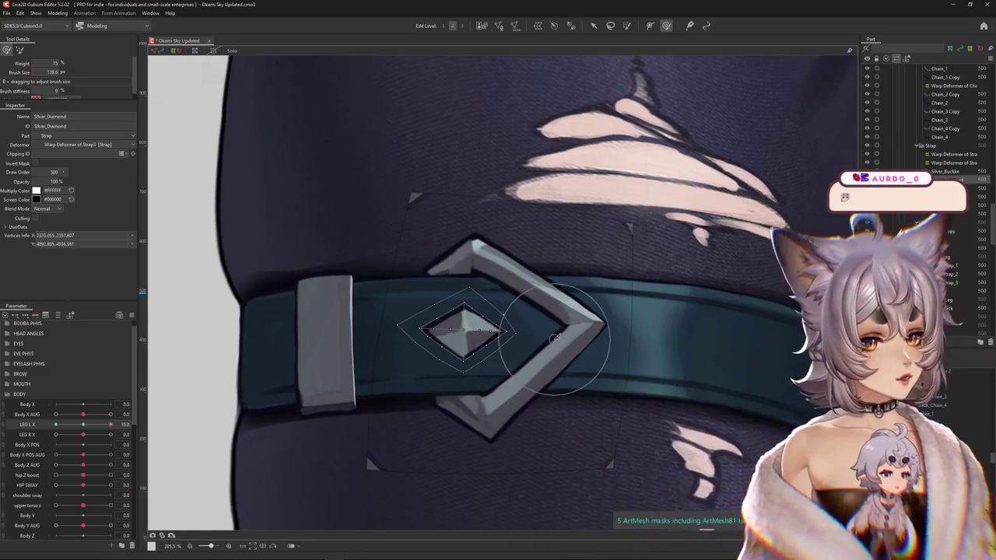
pyautogui.press('Escape')
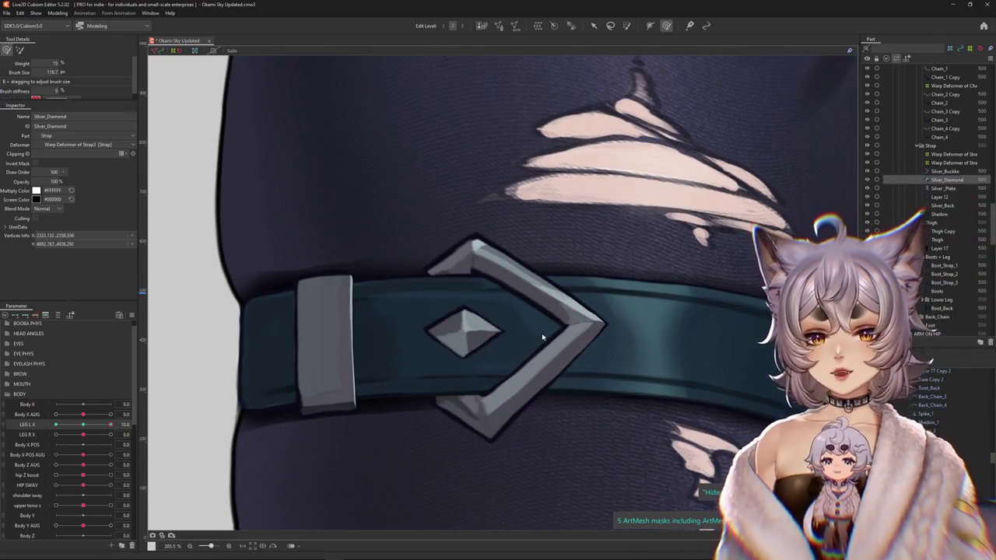
pyautogui.moveTo(83, 424); pyautogui.dragTo(56, 426)
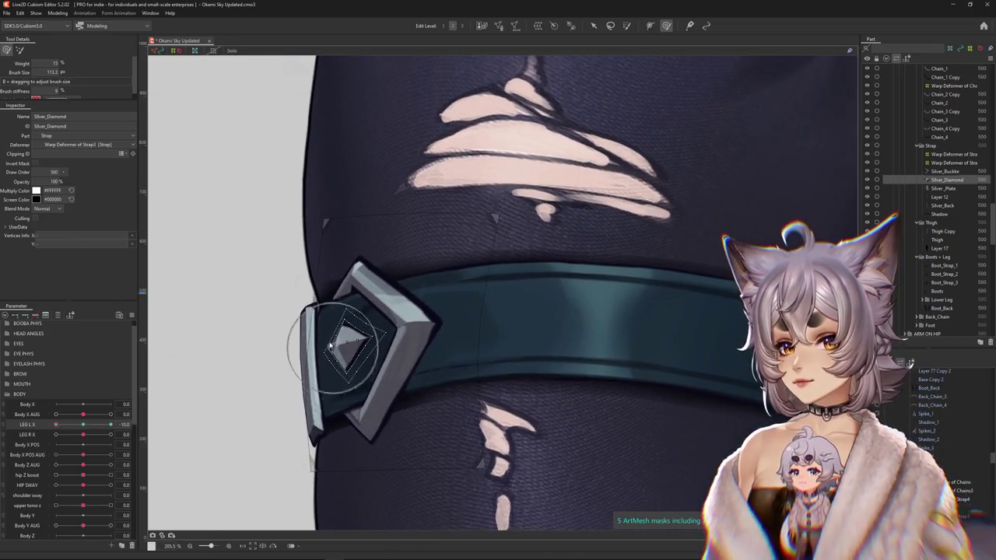
# With the deform brush, push the diamond mesh and its lower-left edge to fit the turned buckle.
pyautogui.press('b')
pyautogui.click(666, 25)
pyautogui.scroll(3, 366, 288)
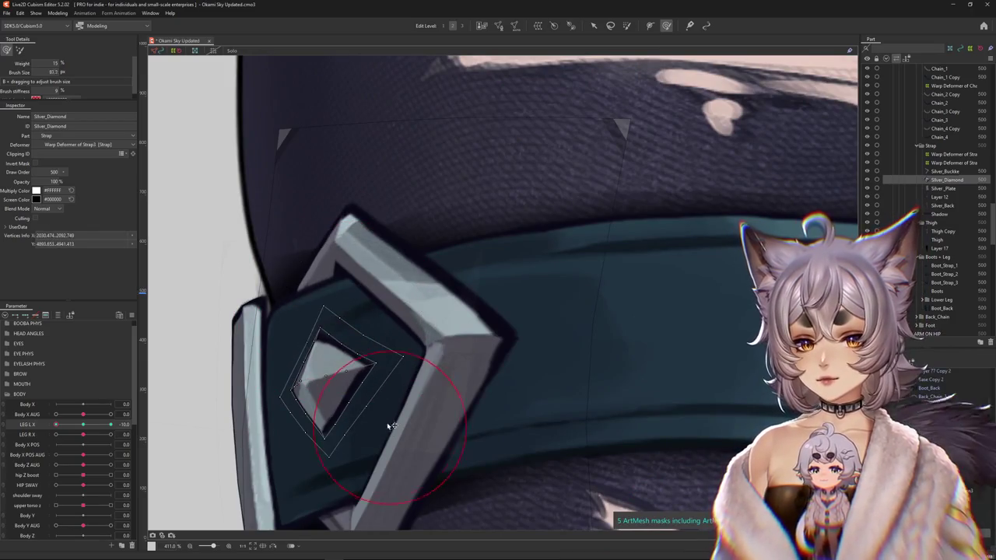
pyautogui.moveTo(390, 425); pyautogui.dragTo(389, 334)
pyautogui.moveTo(381, 432); pyautogui.dragTo(392, 402)
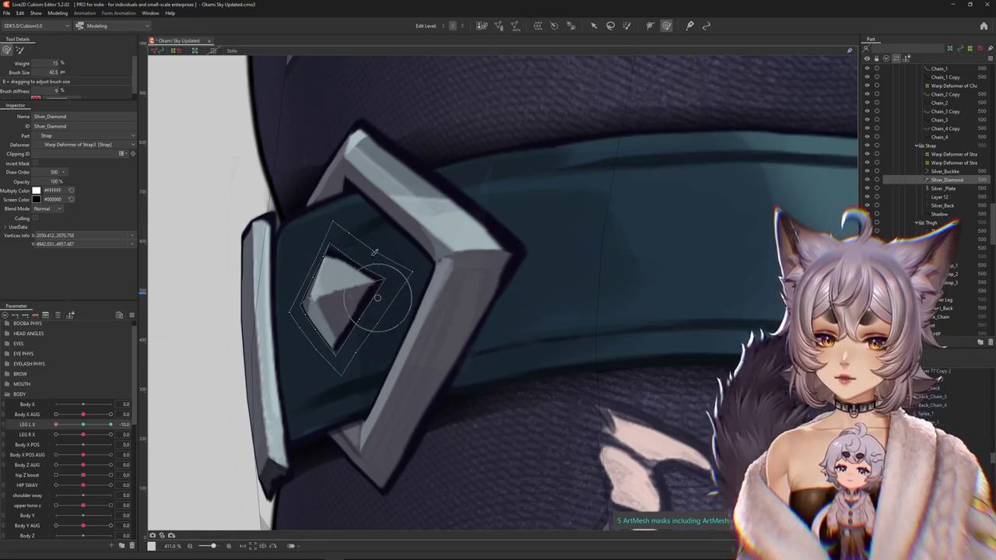
pyautogui.moveTo(374, 253); pyautogui.dragTo(327, 339)
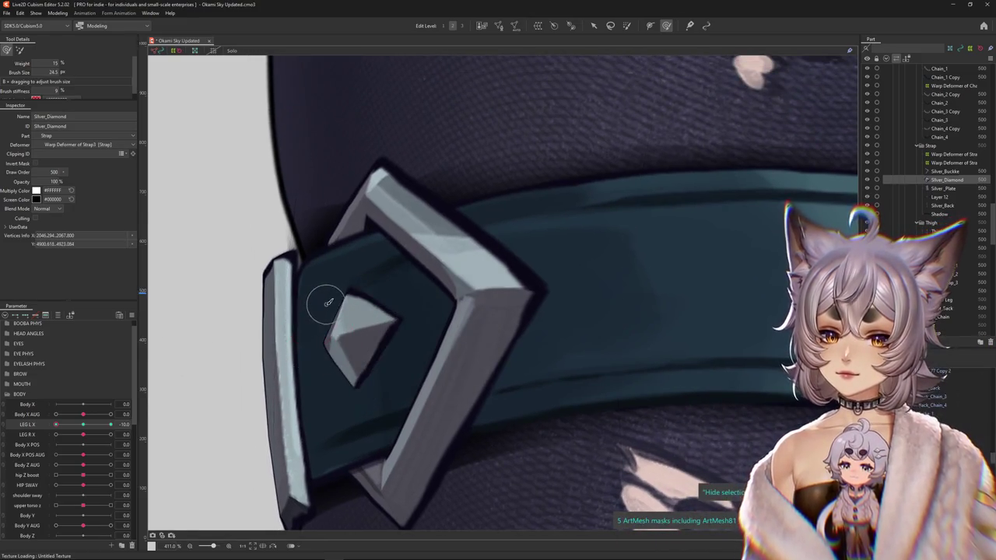
pyautogui.moveTo(329, 302); pyautogui.dragTo(328, 288)
pyautogui.scroll(3, 335, 287)
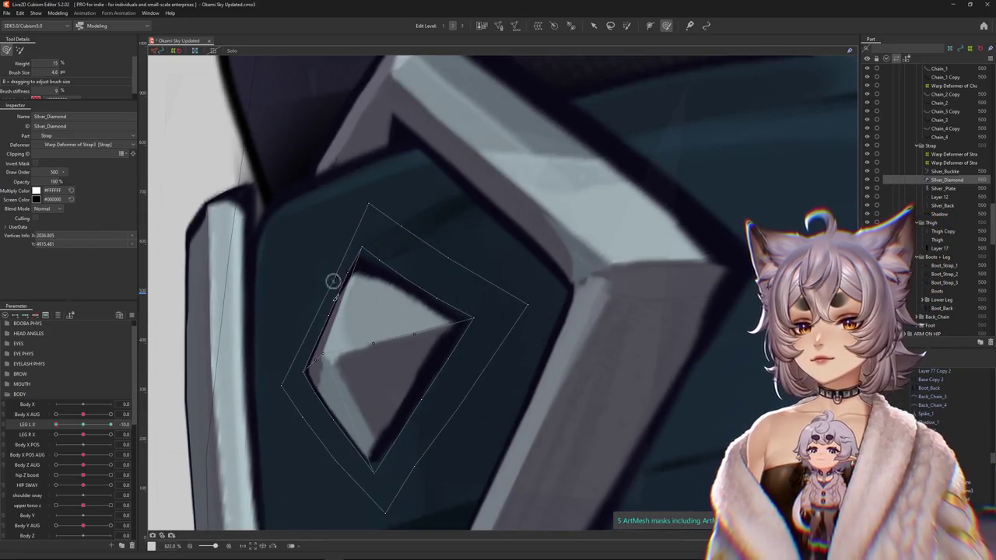
pyautogui.moveTo(314, 341); pyautogui.dragTo(350, 463)
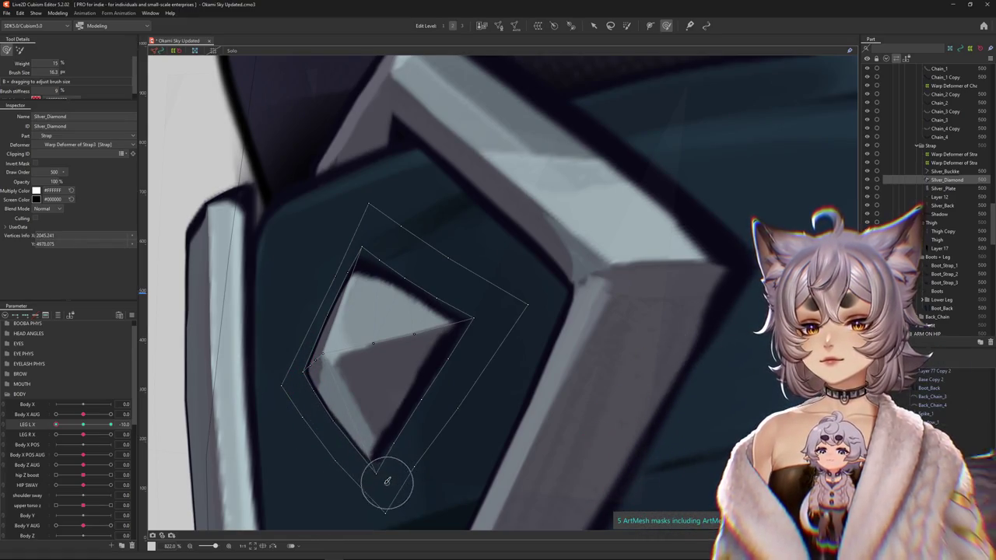
# Compare LEG L X at 0 and -10, then adjust the brush size over the buckle.
pyautogui.scroll(-3, 386, 481)
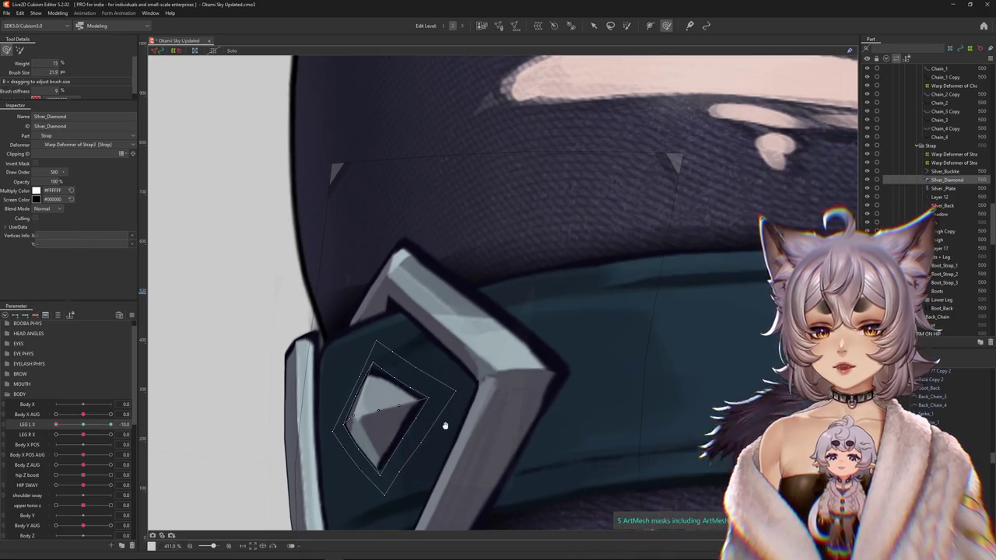
pyautogui.click(87, 425)
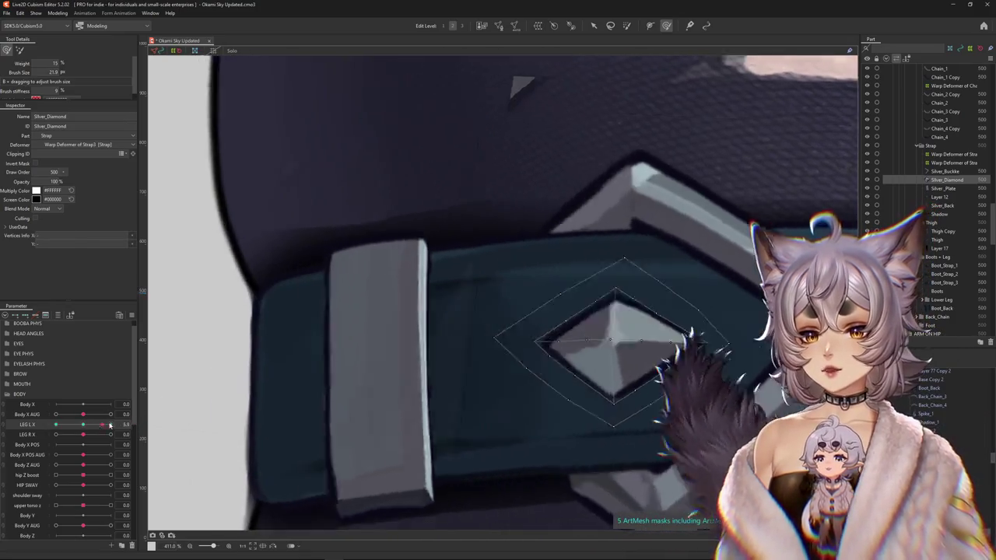
pyautogui.moveTo(87, 425); pyautogui.dragTo(49, 427)
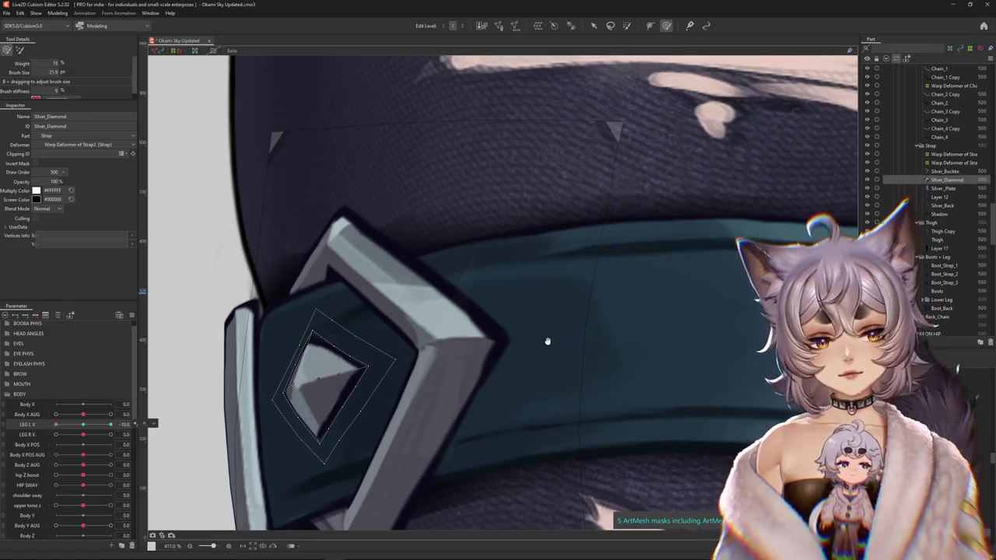
pyautogui.moveTo(547, 341); pyautogui.dragTo(600, 285)
pyautogui.moveTo(372, 231); pyautogui.dragTo(373, 200)
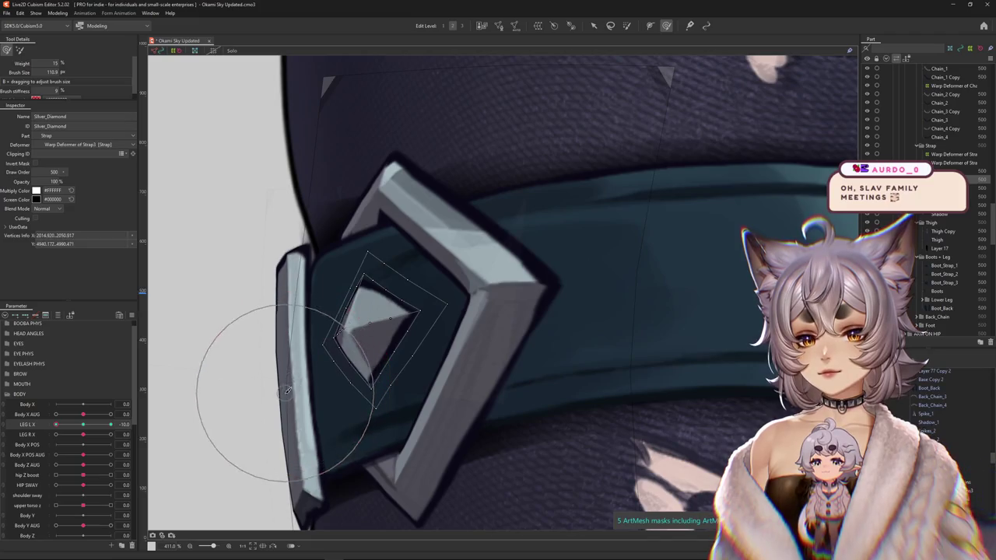
pyautogui.moveTo(412, 433); pyautogui.dragTo(413, 404)
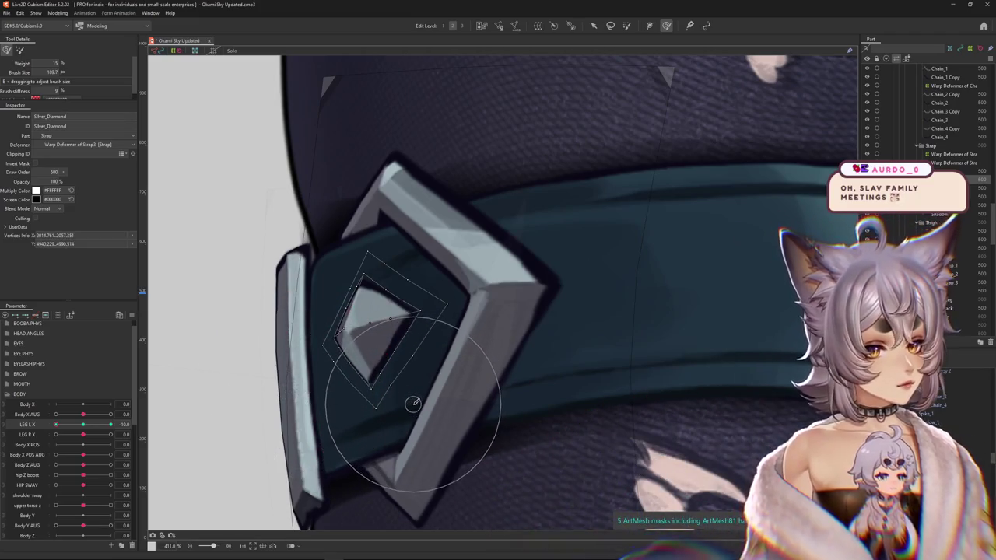
pyautogui.scroll(-5, 413, 403)
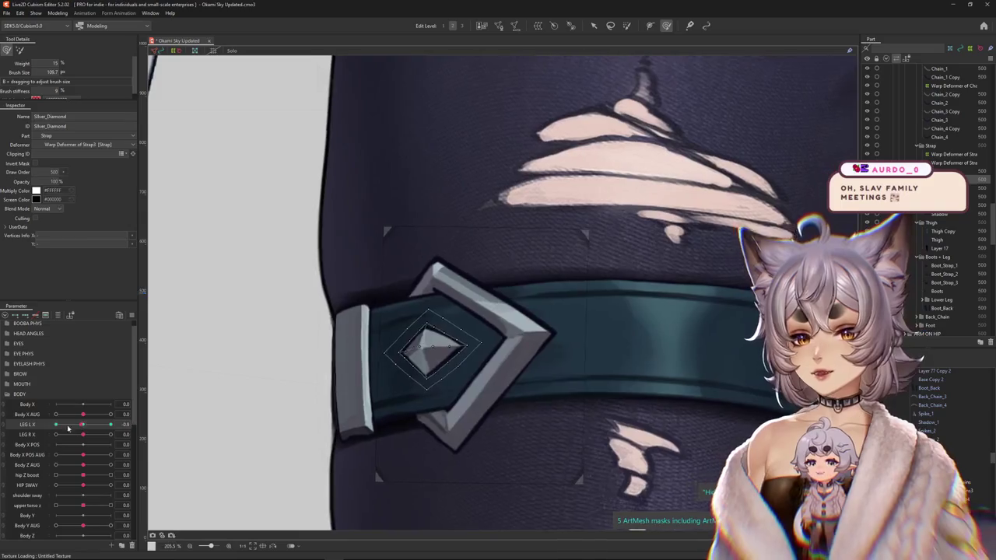
pyautogui.moveTo(329, 382); pyautogui.dragTo(329, 403)
pyautogui.scroll(-7, 312, 343)
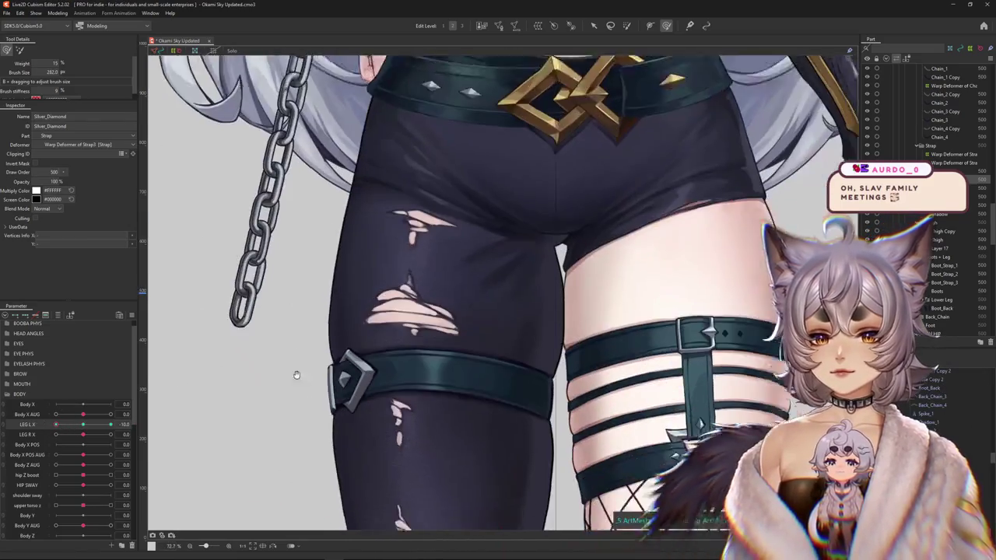
# Sweep LEG L X to preview the strap and buckle, ending at 10.0.
pyautogui.moveTo(76, 425); pyautogui.dragTo(89, 430)
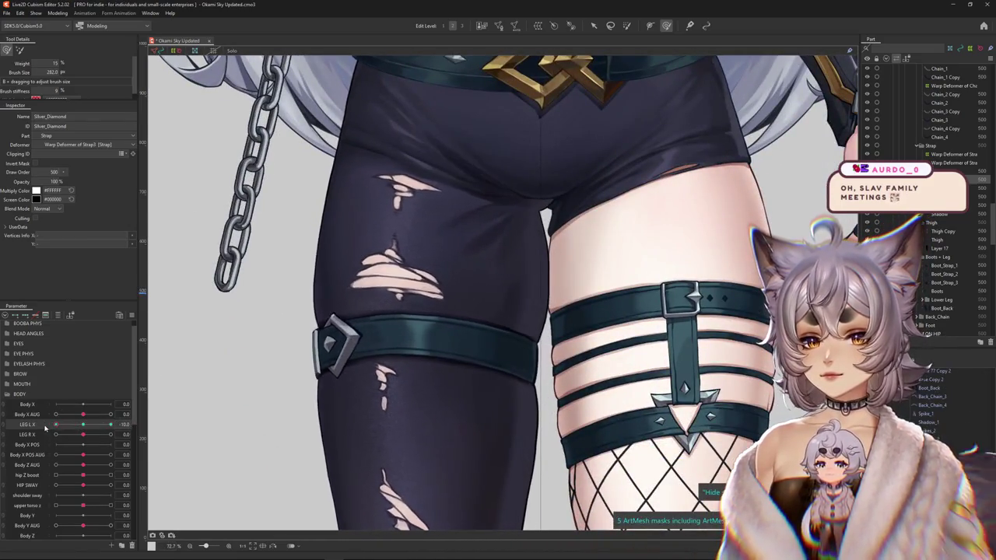
pyautogui.moveTo(88, 430); pyautogui.dragTo(143, 291)
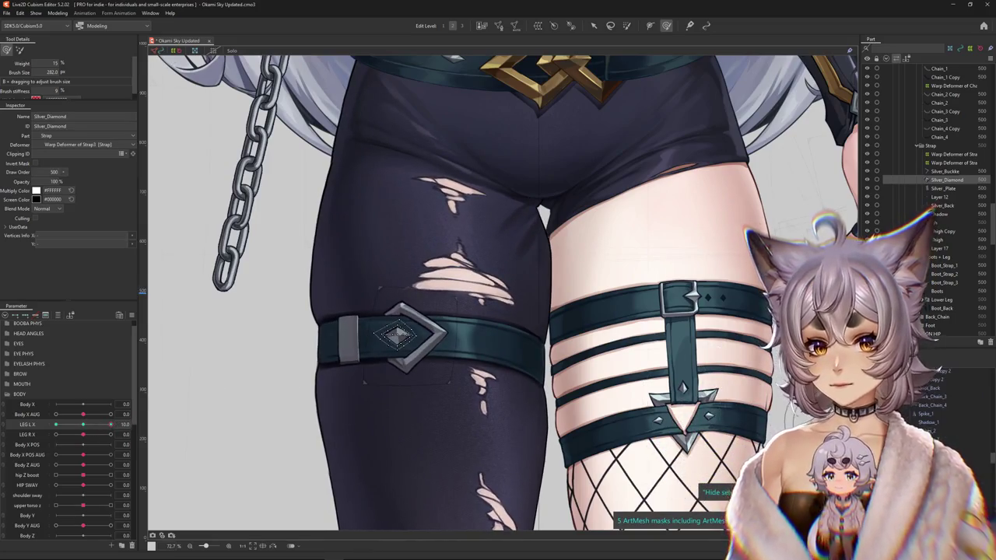
# Select the buckle, diamond and back meshes together and push them up the thigh at LEG L X -10.
pyautogui.keyDown('ctrl'); pyautogui.click(412, 311); pyautogui.keyUp('ctrl')
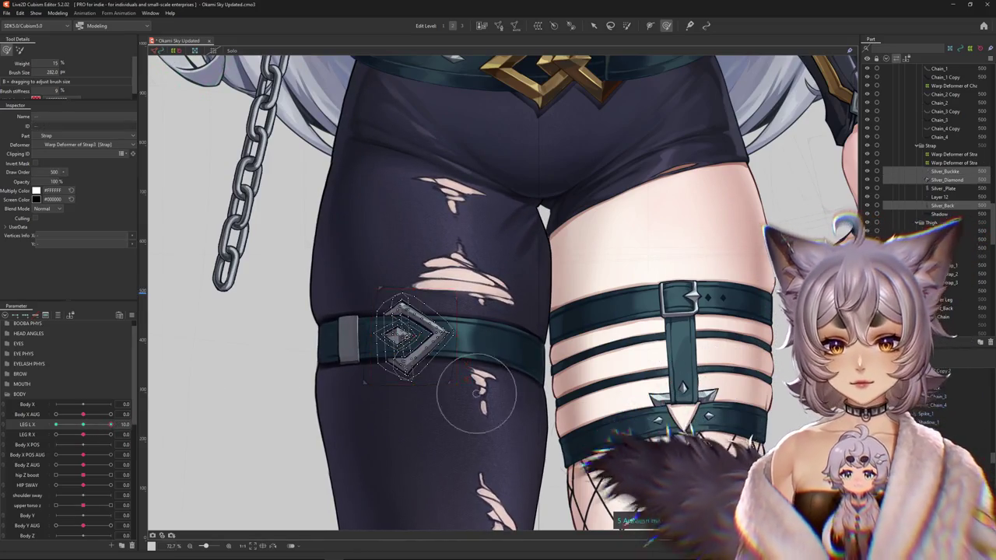
pyautogui.moveTo(428, 284); pyautogui.dragTo(452, 294)
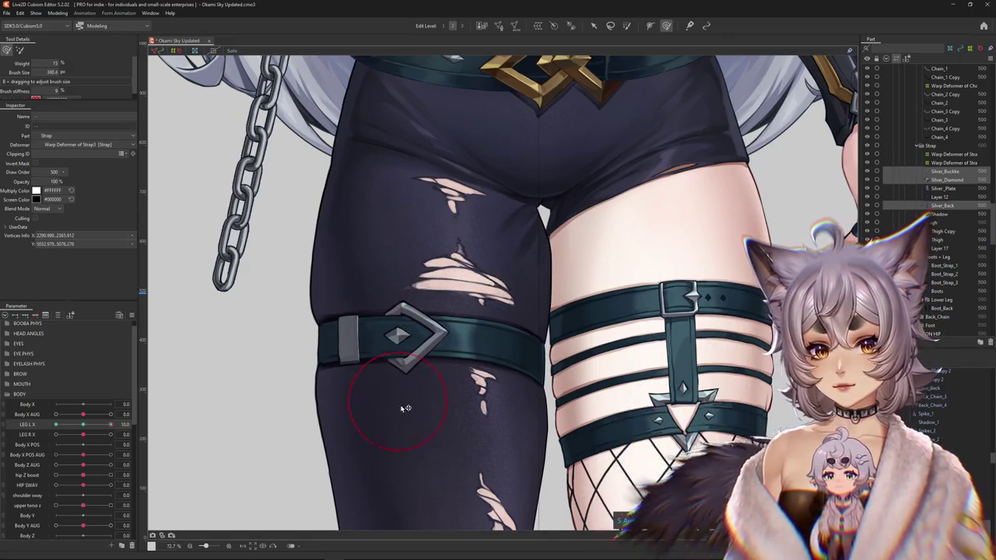
pyautogui.moveTo(407, 407); pyautogui.dragTo(438, 386)
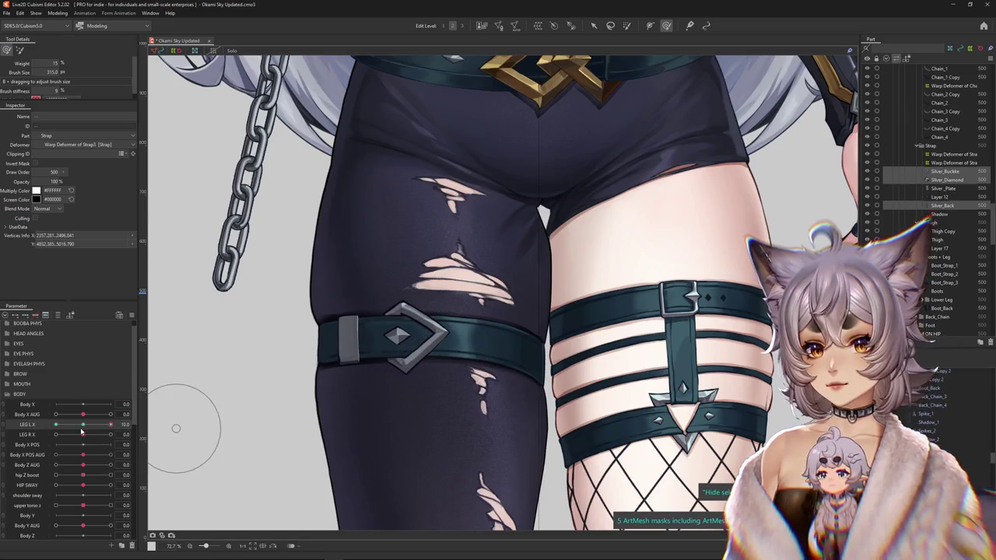
pyautogui.moveTo(355, 423); pyautogui.dragTo(374, 396)
pyautogui.scroll(-3, 373, 404)
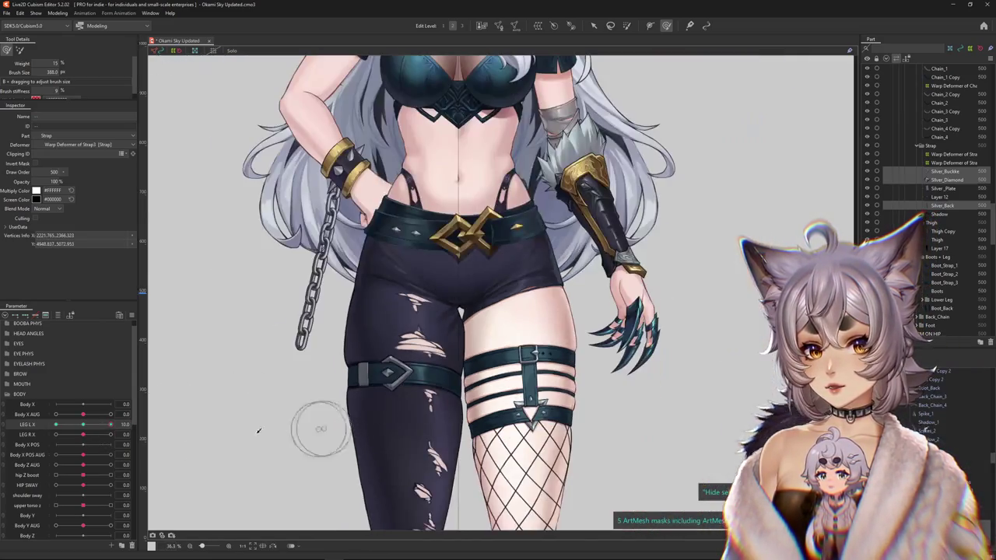
pyautogui.moveTo(96, 420); pyautogui.dragTo(56, 424)
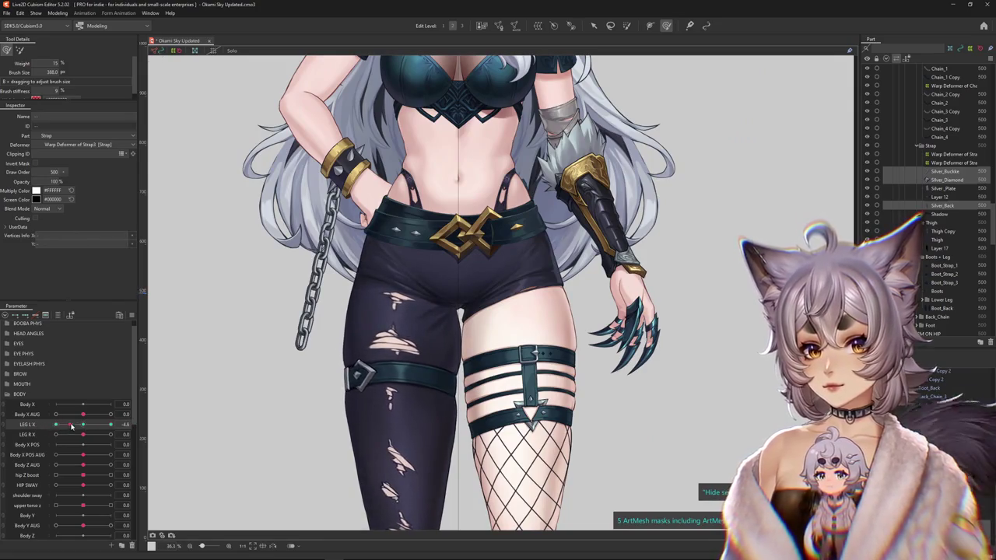
pyautogui.scroll(3, 337, 348)
pyautogui.scroll(-3, 357, 358)
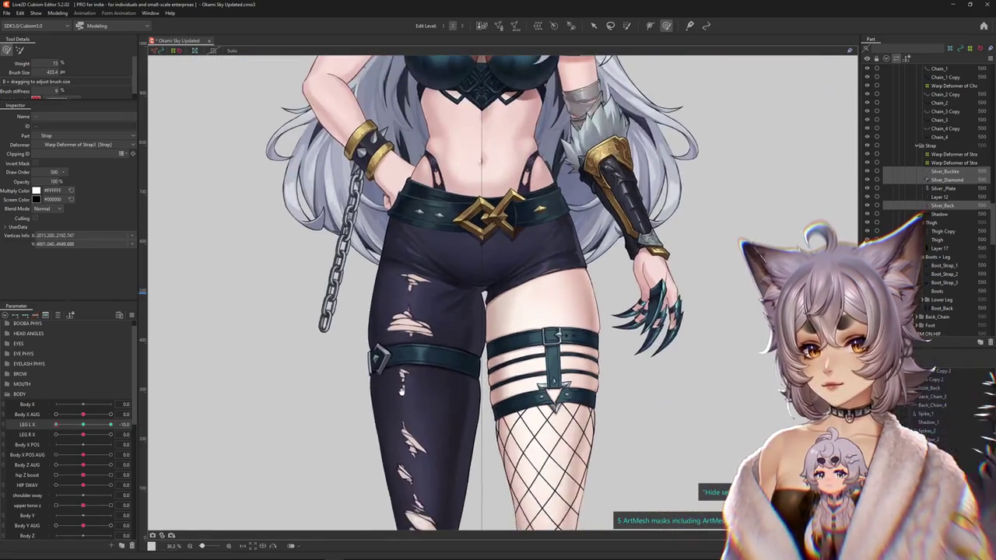
pyautogui.moveTo(395, 377); pyautogui.dragTo(397, 330)
# Return LEG L X to 10 and select Strap3's warp deformer.
pyautogui.moveTo(56, 424); pyautogui.dragTo(84, 425)
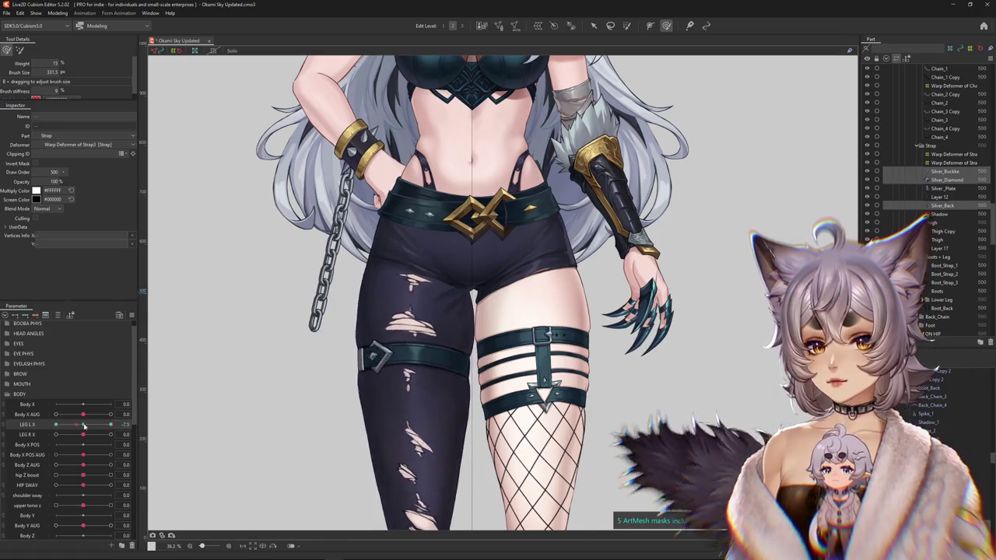
pyautogui.moveTo(84, 426); pyautogui.dragTo(111, 424)
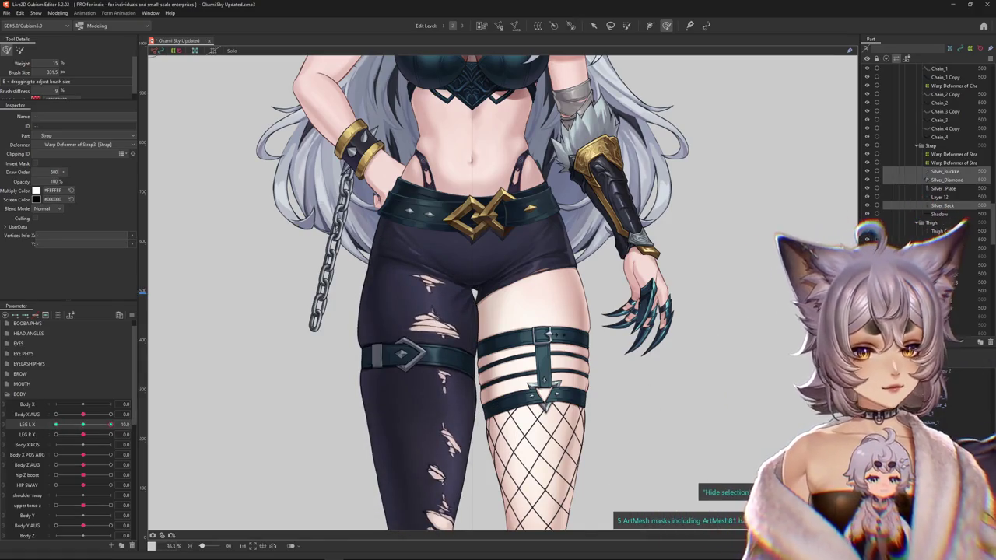
pyautogui.click(953, 162)
pyautogui.scroll(3, 479, 391)
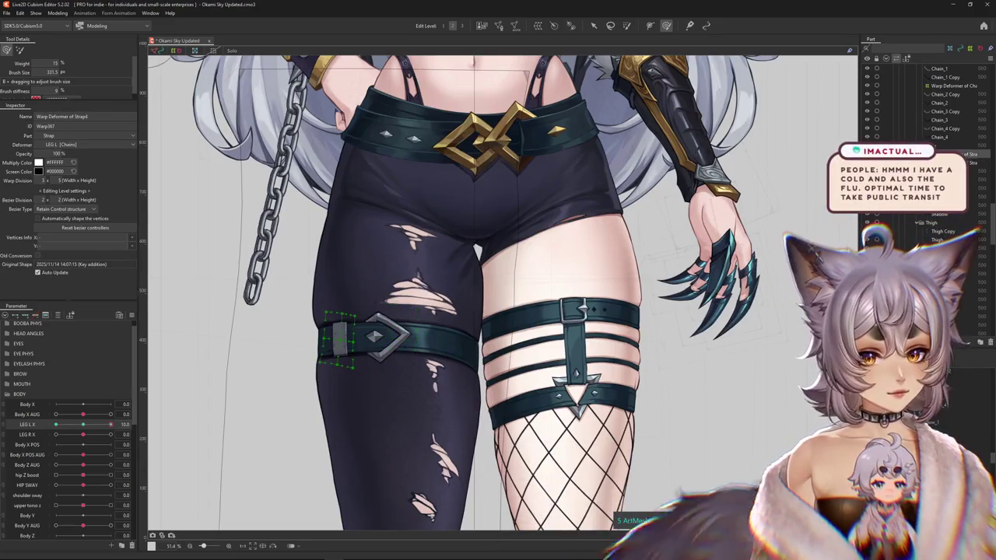
# Select the left thigh strap mesh (Layer 12) and bring up Create Warp Deformer at 15 × 15 division.
pyautogui.click(945, 307)
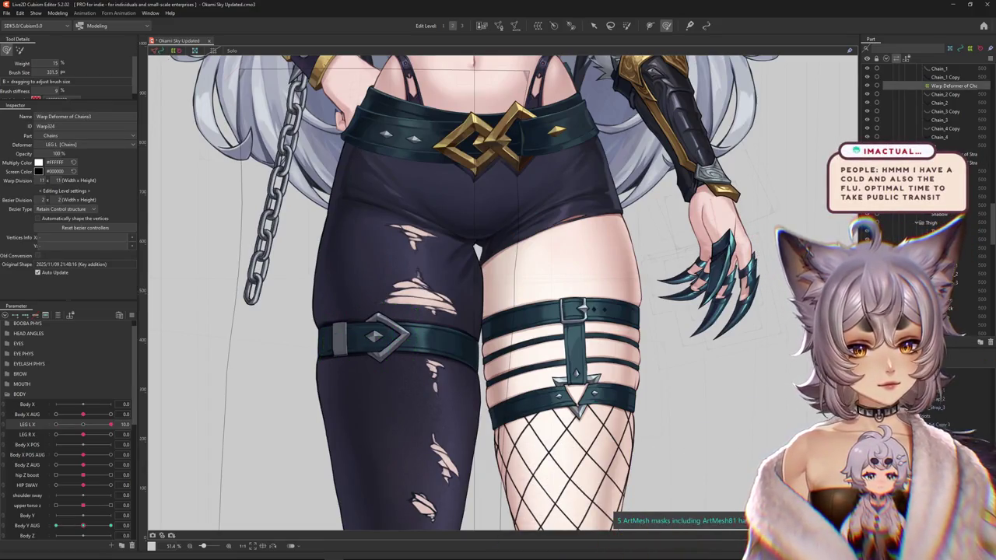
pyautogui.click(390, 331)
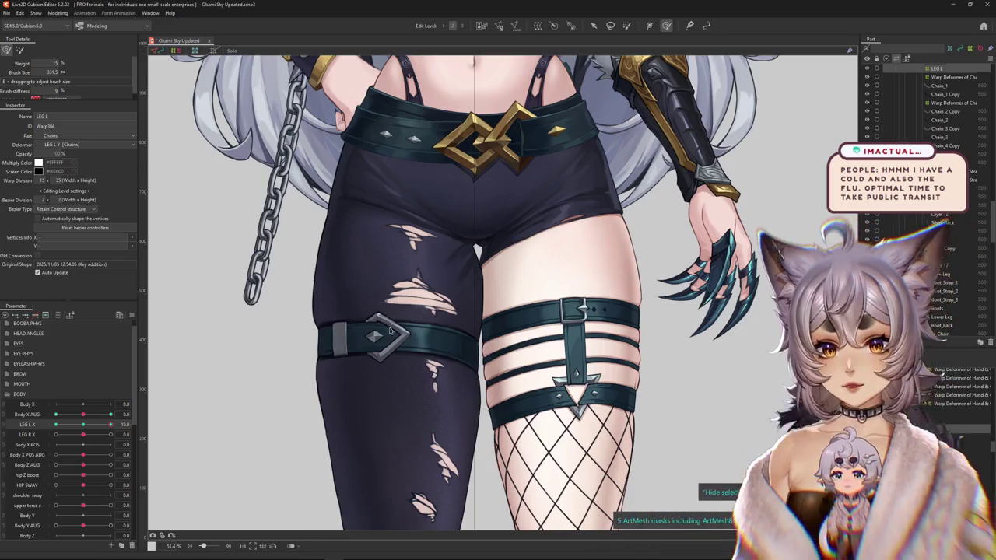
pyautogui.rightClick(433, 340)
pyautogui.click(469, 362)
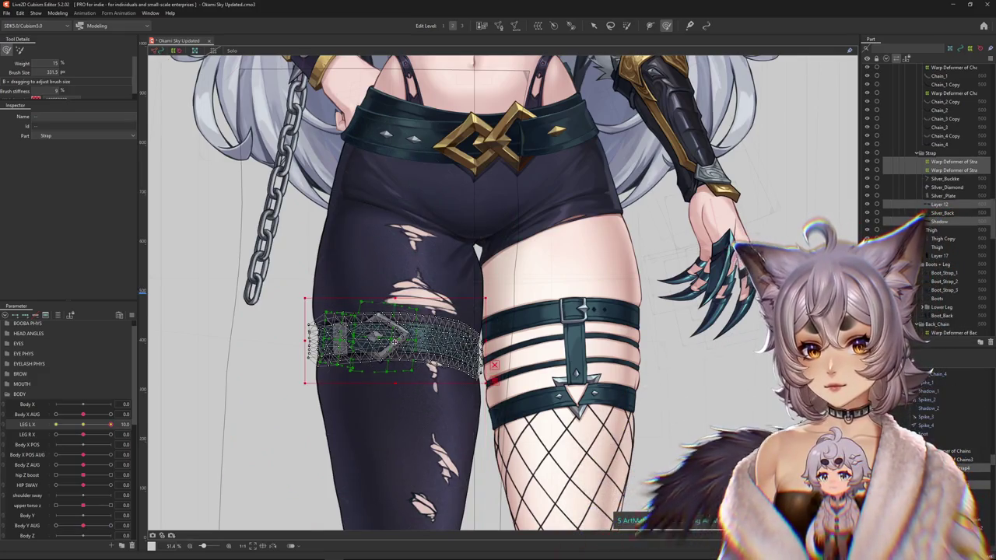
pyautogui.moveTo(397, 343); pyautogui.dragTo(397, 396)
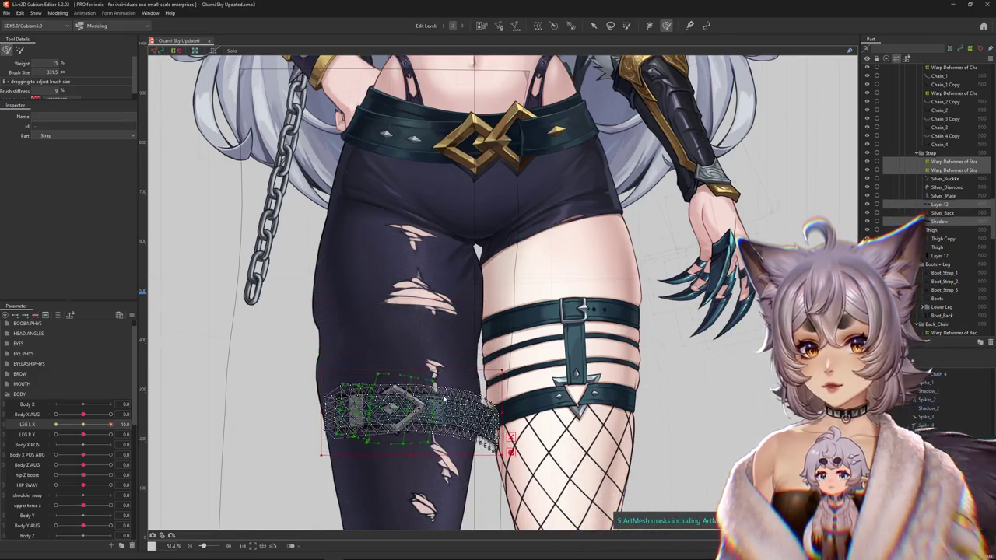
pyautogui.hotkey('ctrl', 'z')
pyautogui.click(500, 25)
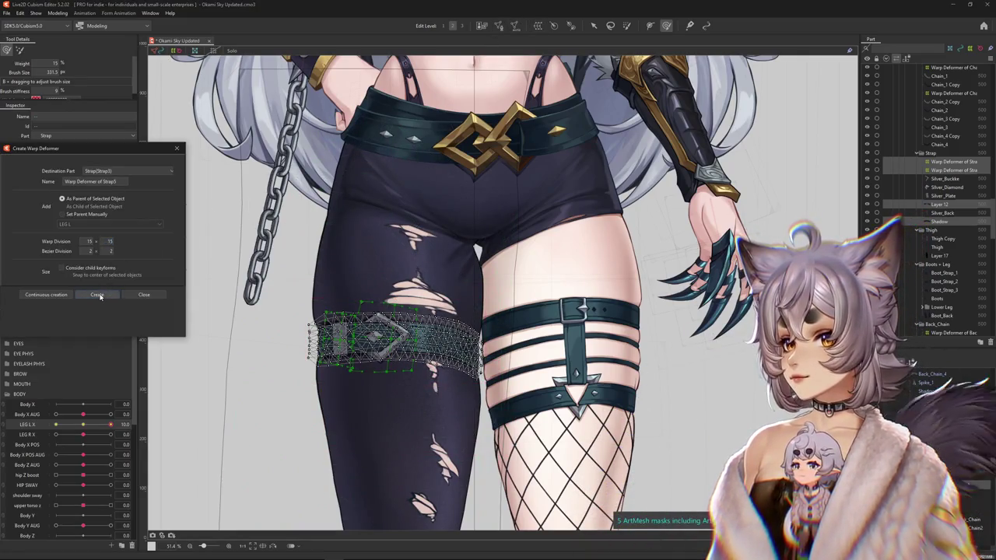
# Create 'Warp Deformer of Strap5' with 15 × 15 division around the left thigh strap.
pyautogui.click(97, 294)
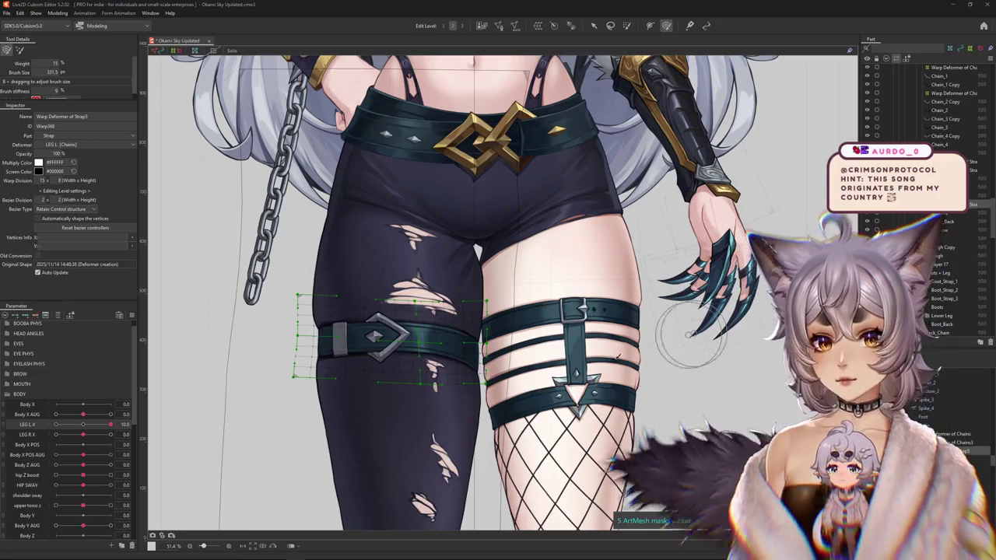
# Preview the LEG L X sweep, then set the Strap5 deformer's LEG L X pose to 10.
pyautogui.moveTo(111, 424); pyautogui.dragTo(89, 428)
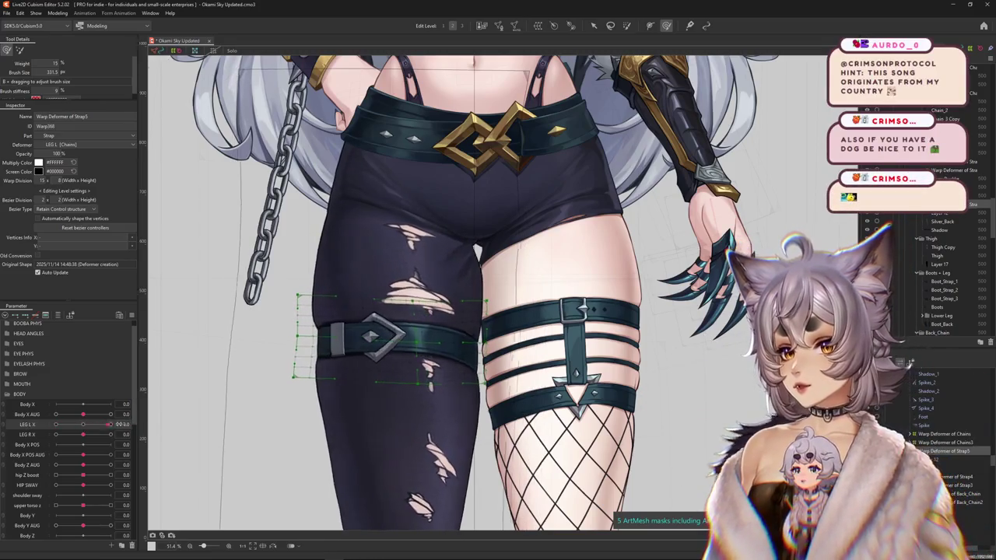
pyautogui.moveTo(497, 383); pyautogui.dragTo(520, 349)
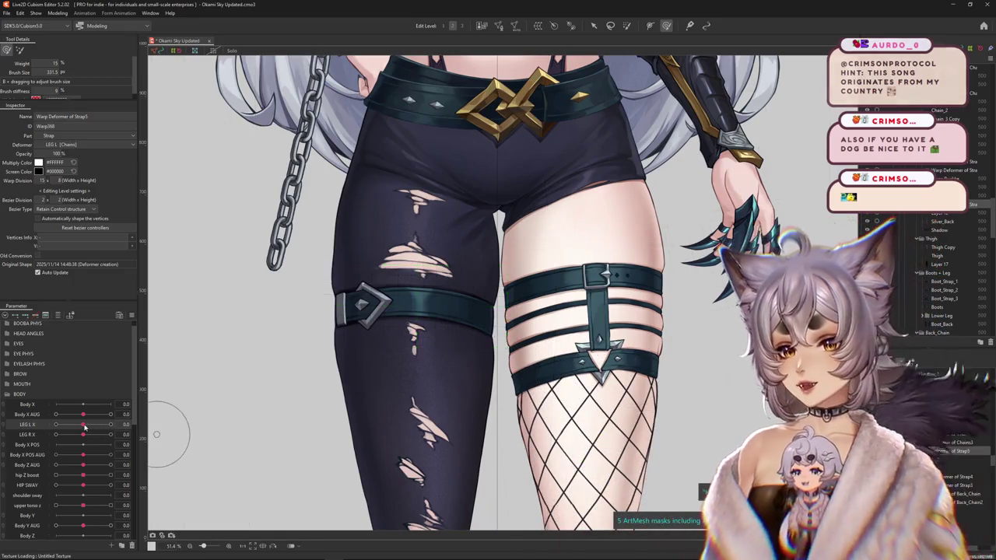
pyautogui.moveTo(83, 424); pyautogui.dragTo(111, 424)
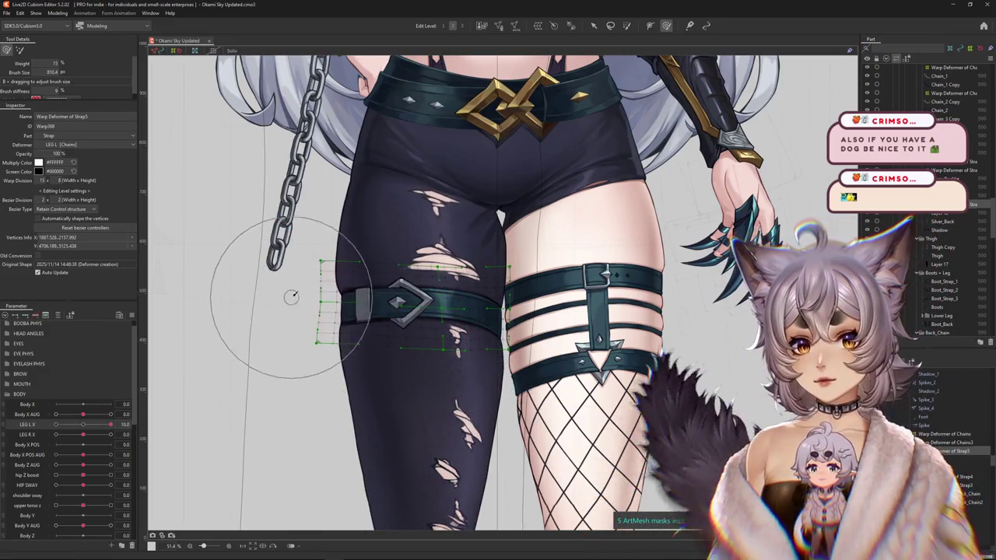
pyautogui.click(81, 428)
pyautogui.moveTo(83, 424); pyautogui.dragTo(111, 424)
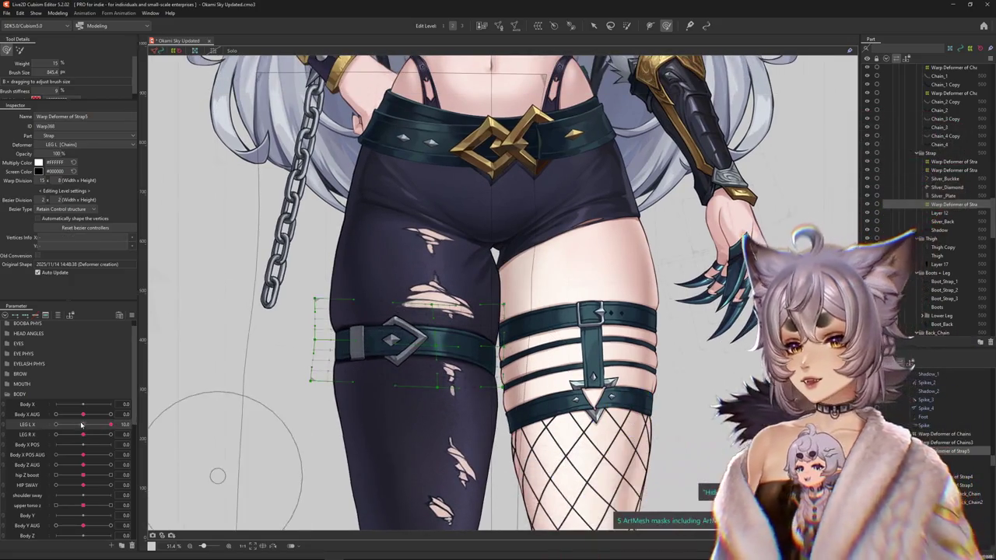
pyautogui.hotkey('ctrl', 'z')
pyautogui.click(110, 424)
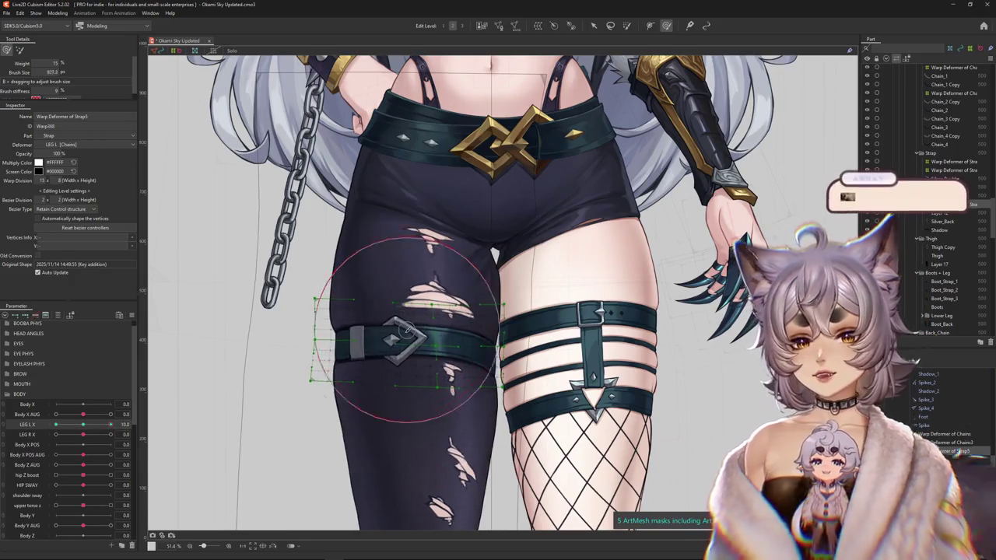
# Start reshaping the strap lattice with the deform brush, resizing it and selecting the buckle vertices.
pyautogui.moveTo(413, 327); pyautogui.dragTo(424, 330)
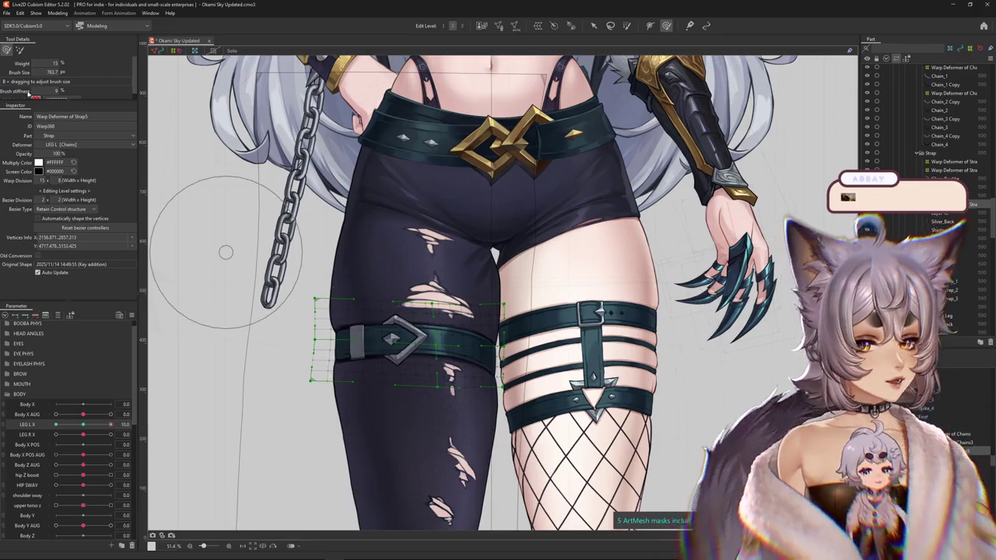
pyautogui.moveTo(225, 251); pyautogui.dragTo(13, 93)
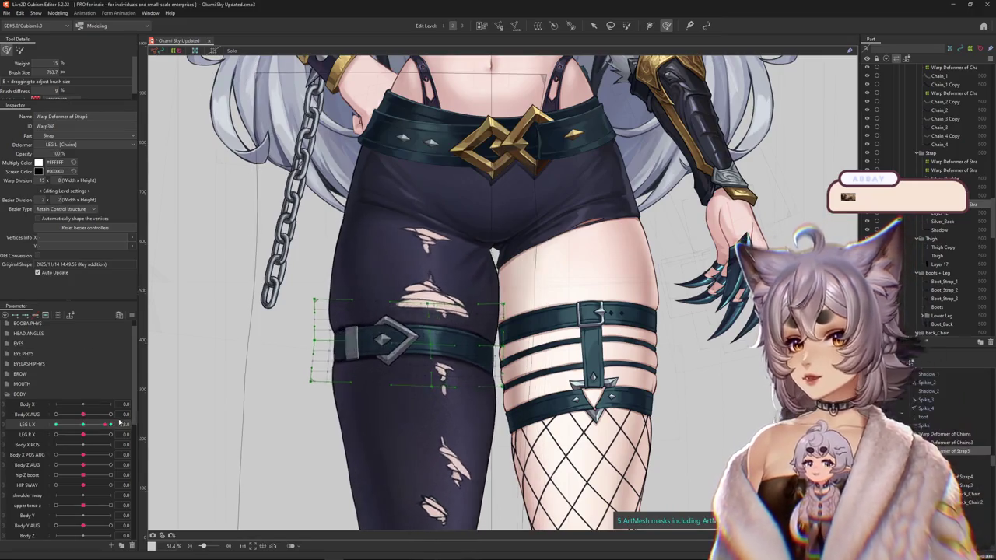
pyautogui.click(303, 337)
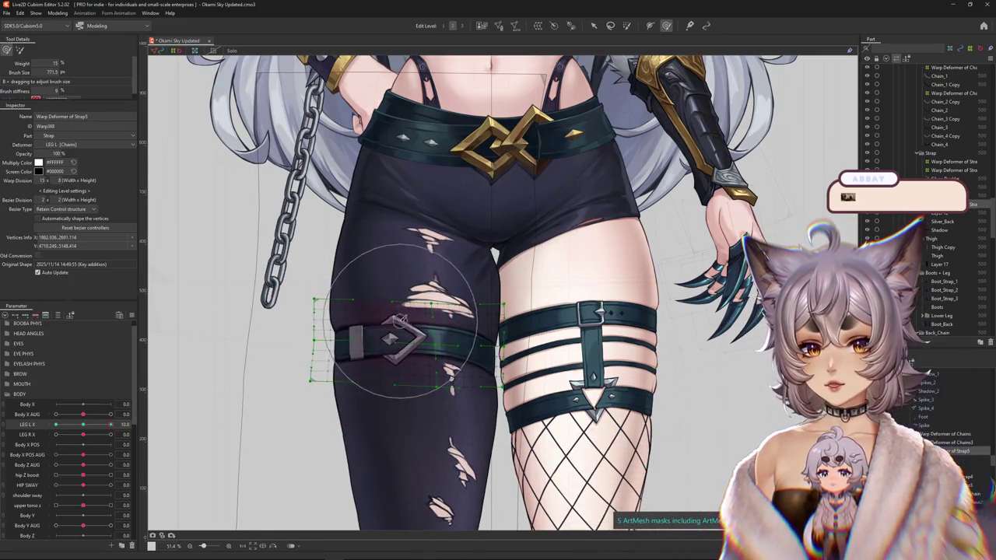
pyautogui.rightClick(492, 341)
pyautogui.click(407, 284)
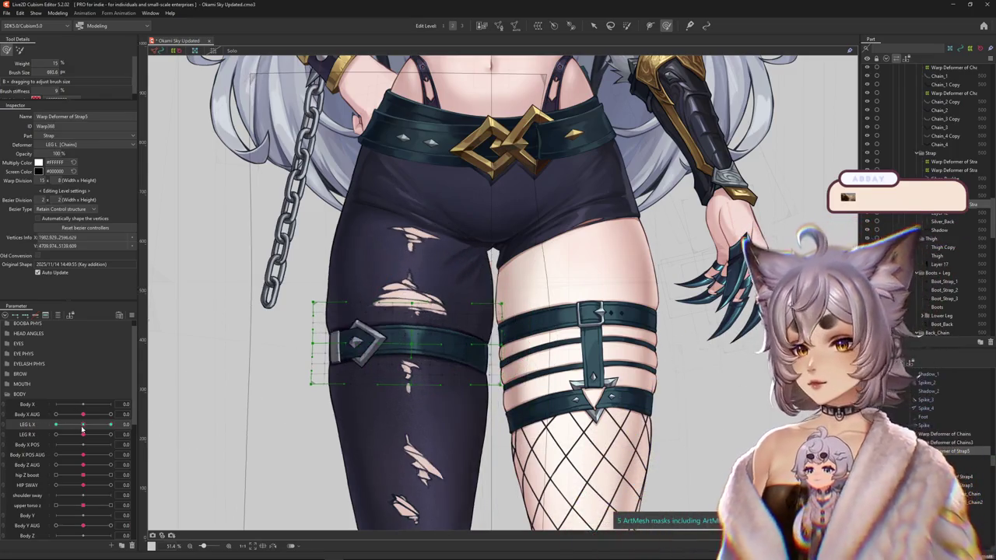
pyautogui.moveTo(195, 396)
pyautogui.mouseDown()
pyautogui.moveTo(421, 342)
pyautogui.moveTo(433, 319)
pyautogui.mouseUp()
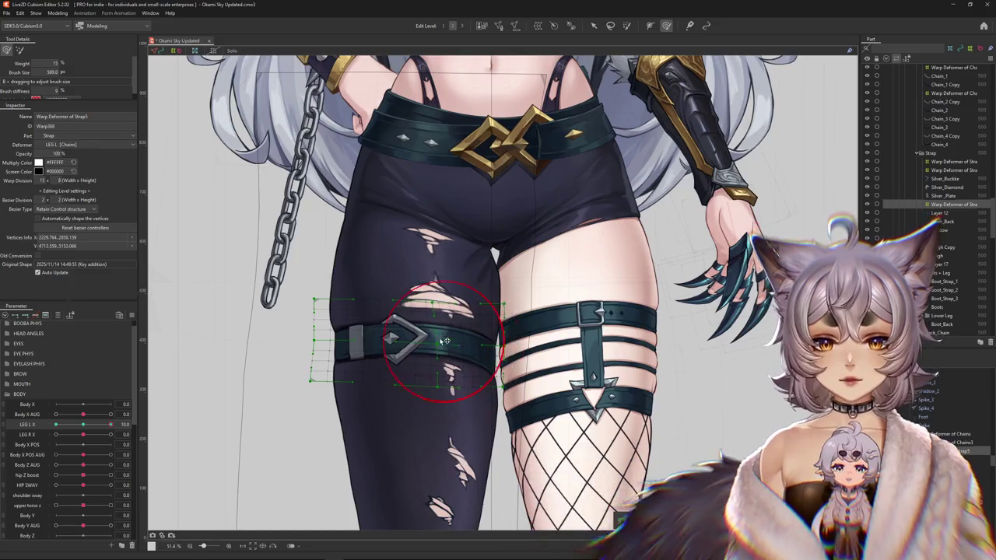
pyautogui.click(460, 346)
pyautogui.scroll(-2, 415, 335)
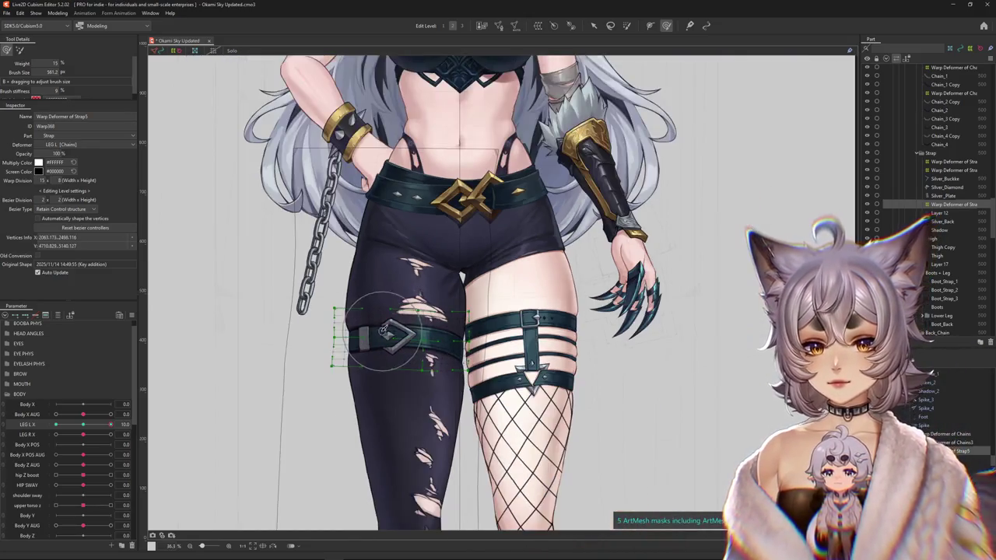
pyautogui.scroll(2, 483, 291)
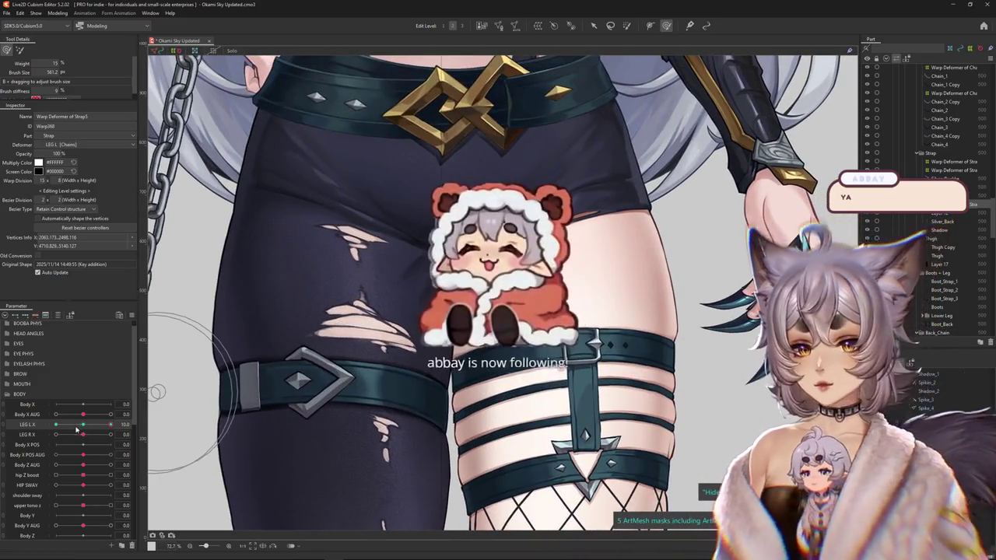
# Bend the Strap5 lattice along the thigh's curve at LEG L X 10, resizing the brush as needed.
pyautogui.moveTo(234, 359)
pyautogui.mouseDown()
pyautogui.moveTo(266, 391)
pyautogui.moveTo(312, 287)
pyautogui.mouseUp()
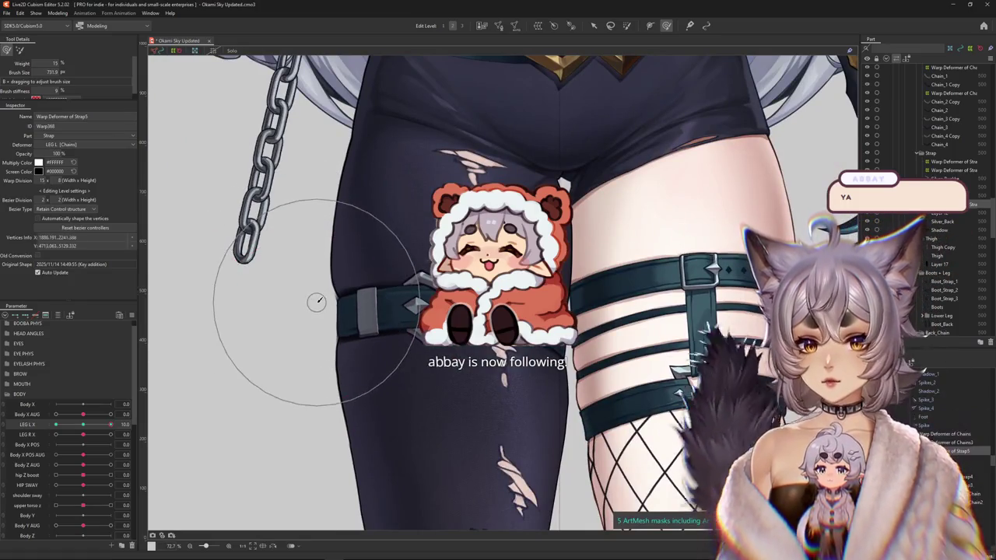
pyautogui.moveTo(378, 284)
pyautogui.mouseDown()
pyautogui.moveTo(482, 268)
pyautogui.moveTo(412, 300)
pyautogui.moveTo(421, 322)
pyautogui.mouseUp()
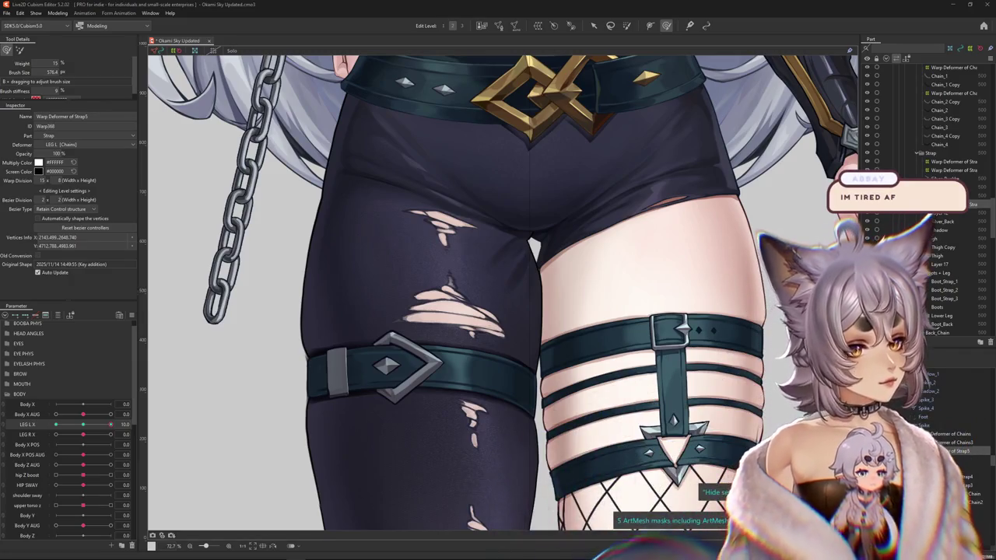
pyautogui.scroll(-5, 441, 303)
pyautogui.scroll(3, 435, 300)
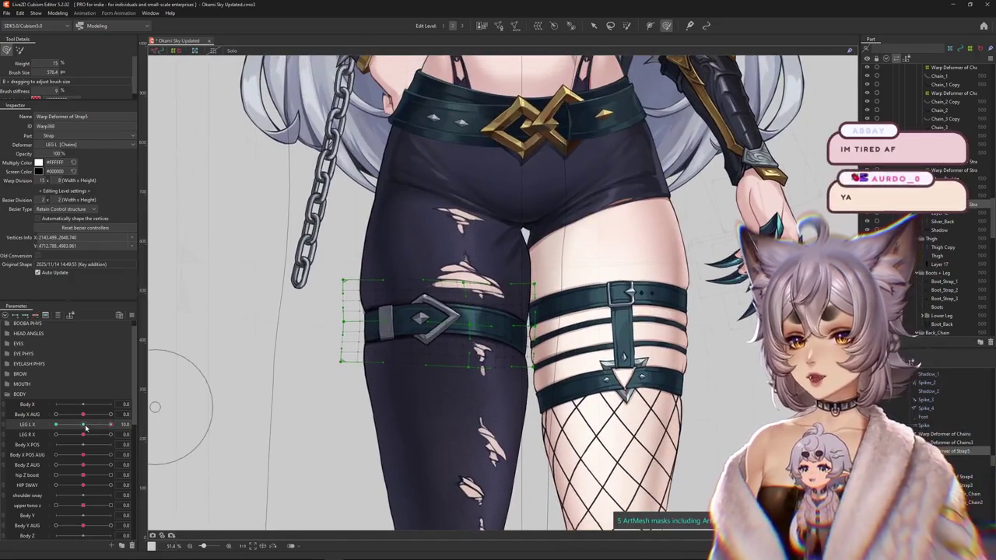
pyautogui.moveTo(88, 426); pyautogui.dragTo(113, 425)
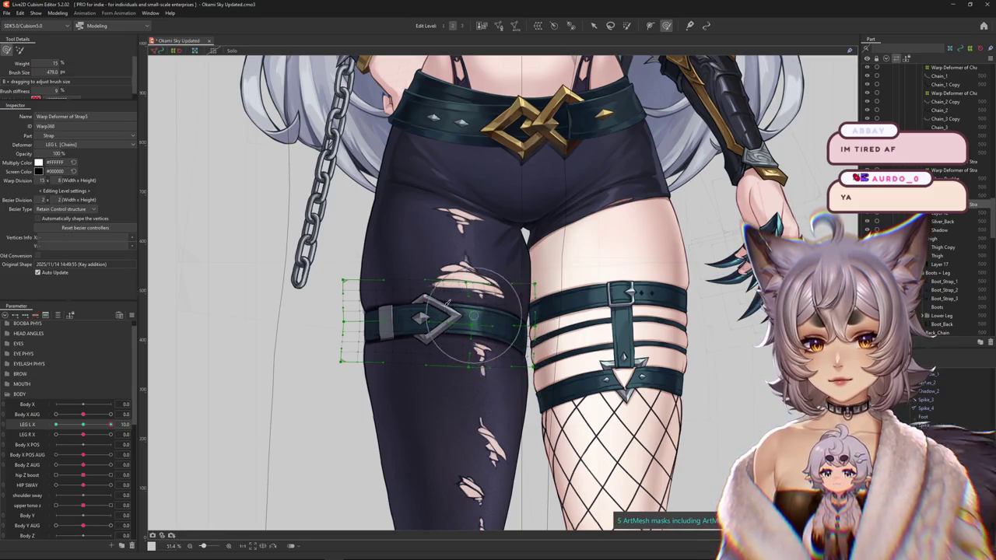
pyautogui.moveTo(418, 291); pyautogui.dragTo(435, 327)
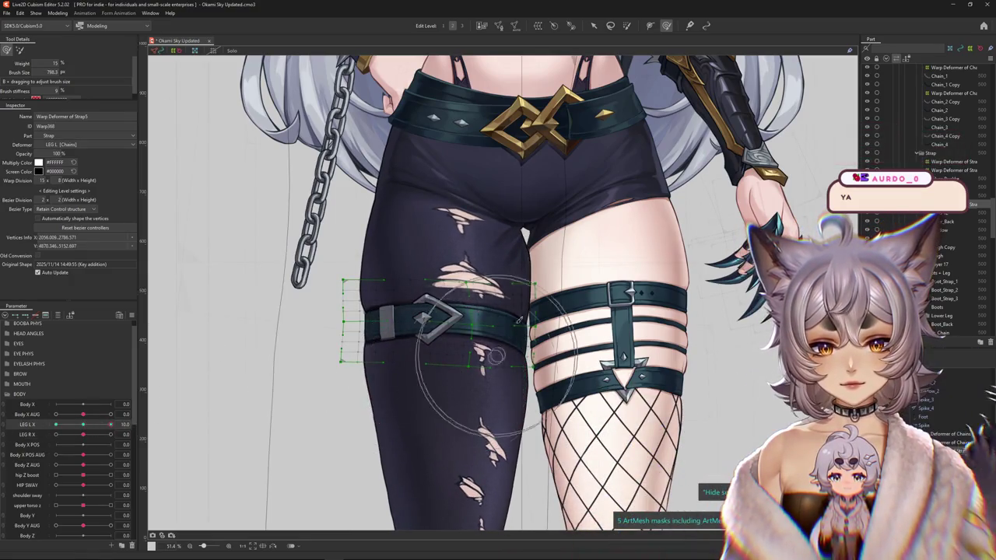
pyautogui.moveTo(344, 262); pyautogui.dragTo(333, 289)
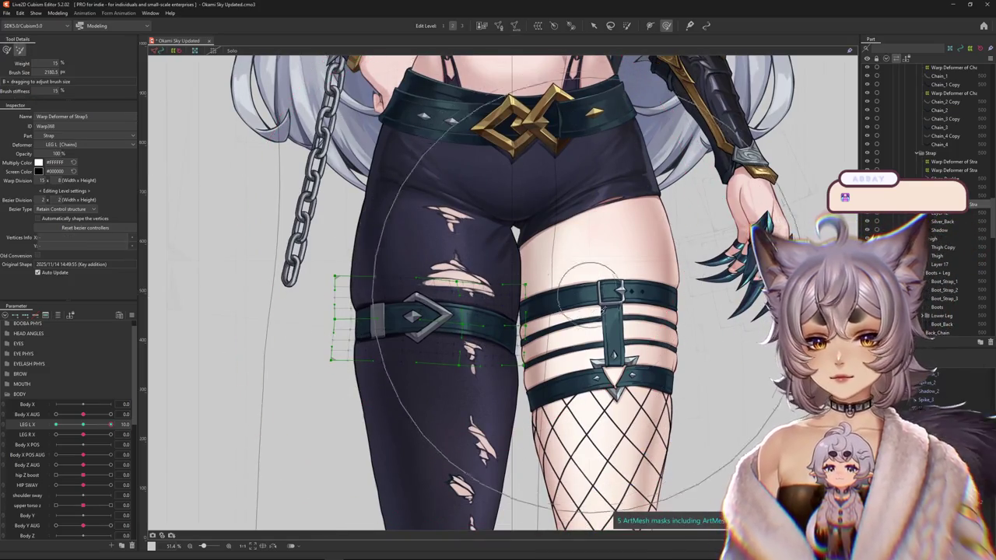
# Resize the deform brush and stretch the strap grid to fit the thigh at LEG L X 10.
pyautogui.moveTo(458, 315); pyautogui.dragTo(489, 295)
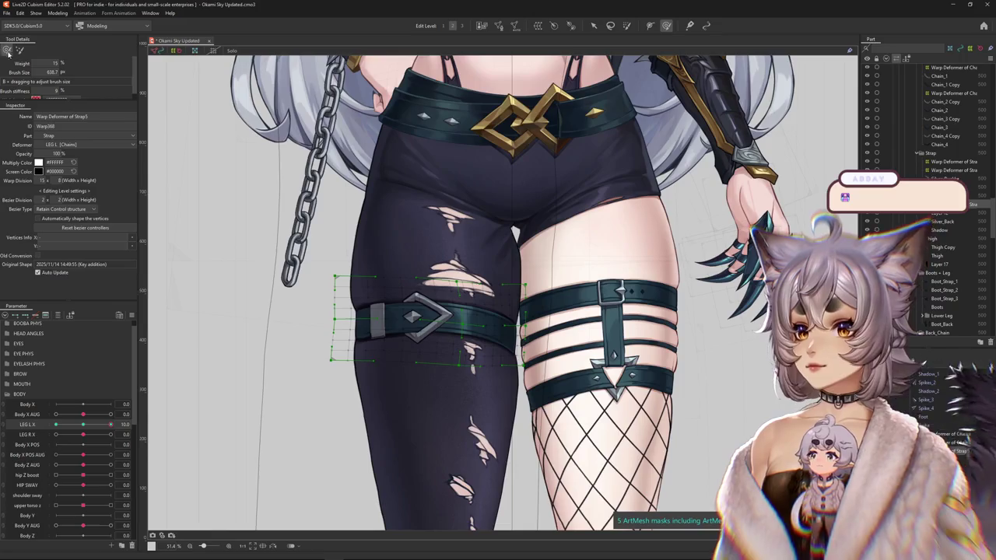
pyautogui.moveTo(492, 330); pyautogui.dragTo(472, 264)
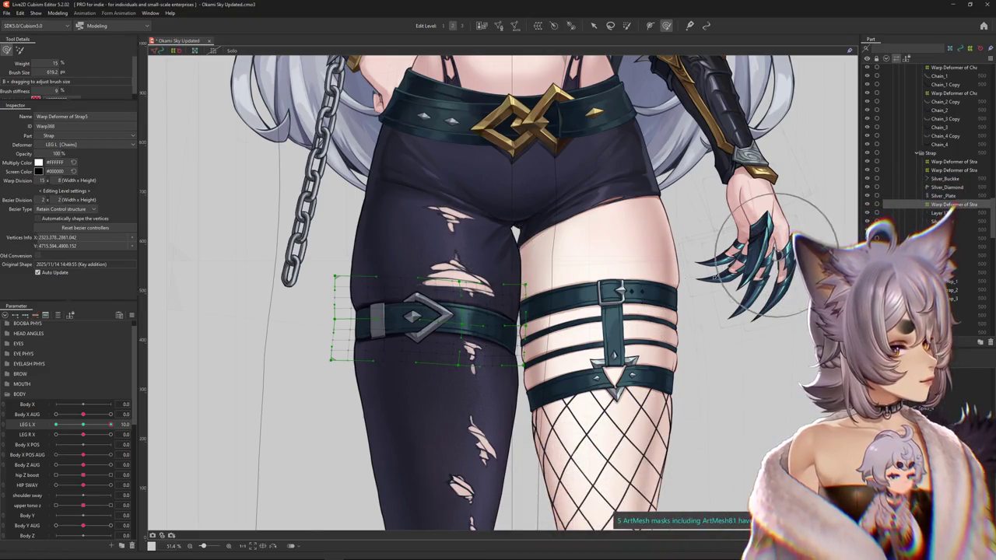
pyautogui.moveTo(79, 424); pyautogui.dragTo(84, 424)
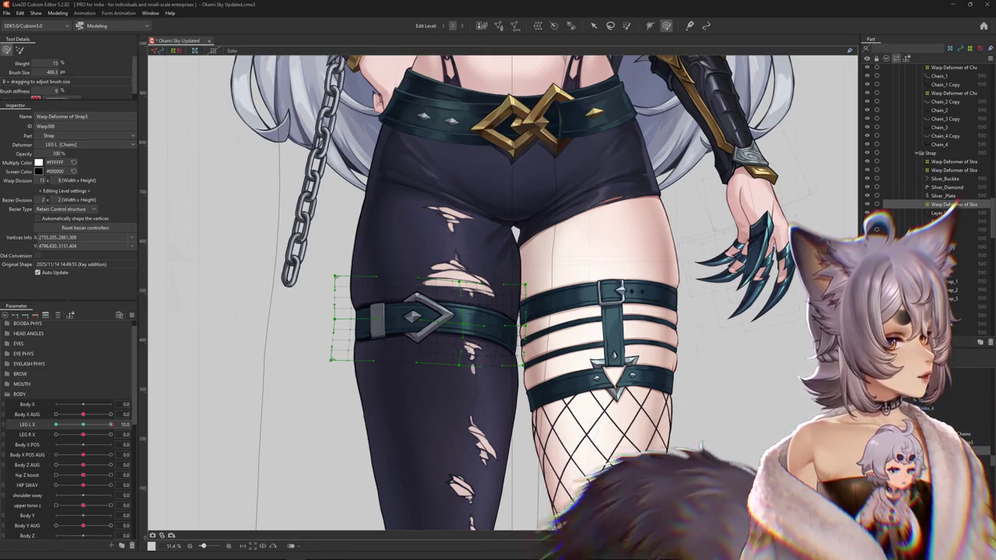
pyautogui.scroll(-2, 435, 311)
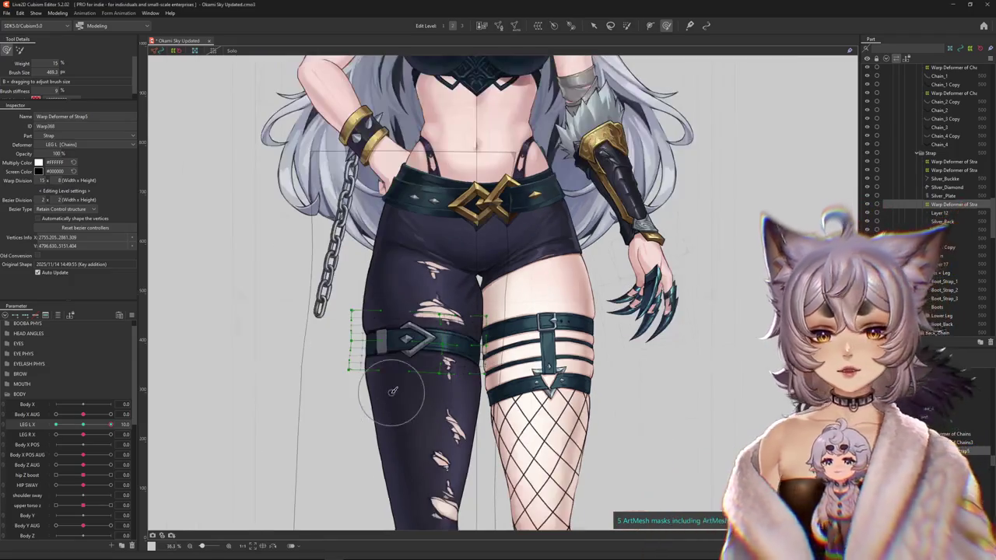
# Nudge the strap buckle slightly right and check the strap at a partial LEG L X value.
pyautogui.scroll(4, 405, 358)
pyautogui.moveTo(372, 274); pyautogui.dragTo(389, 277)
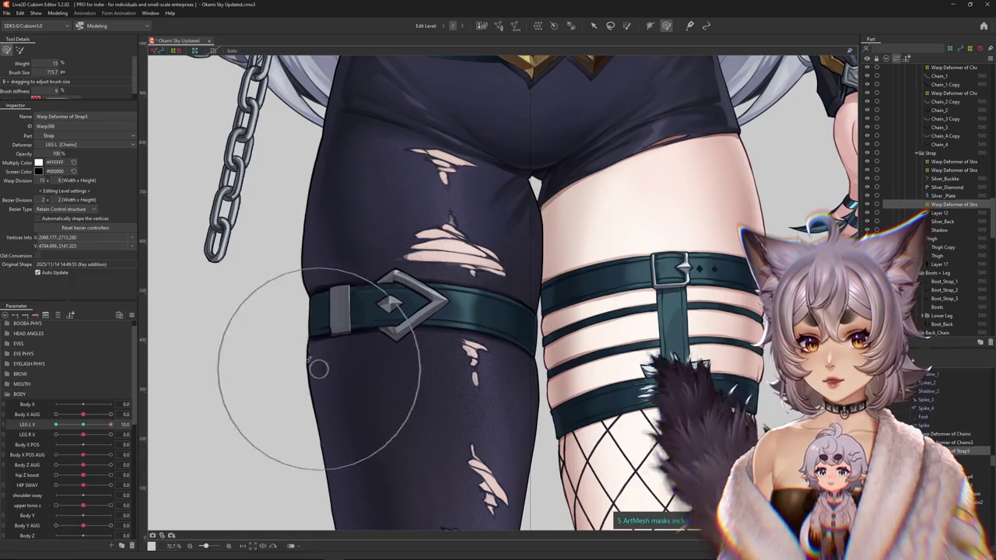
pyautogui.moveTo(295, 323); pyautogui.dragTo(313, 352)
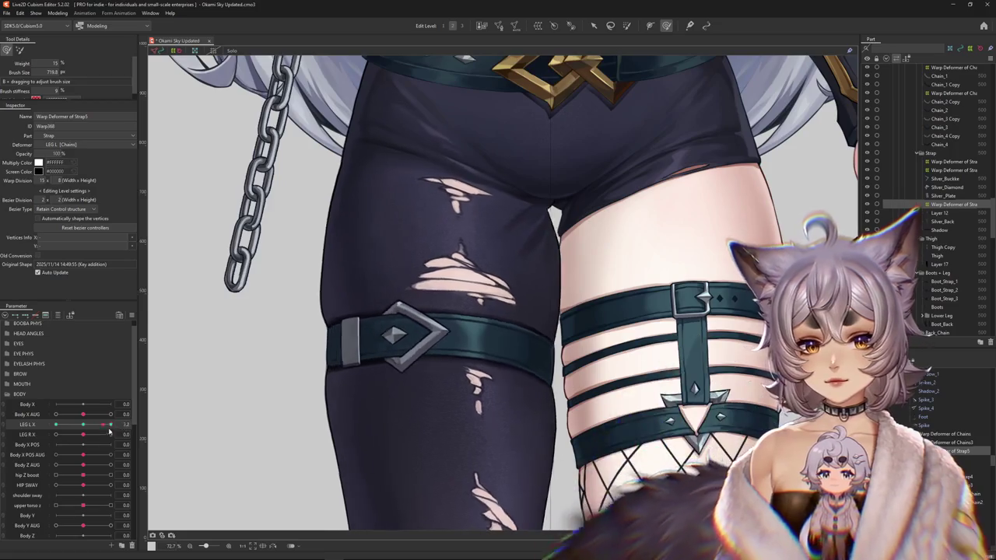
pyautogui.moveTo(562, 410); pyautogui.dragTo(572, 402)
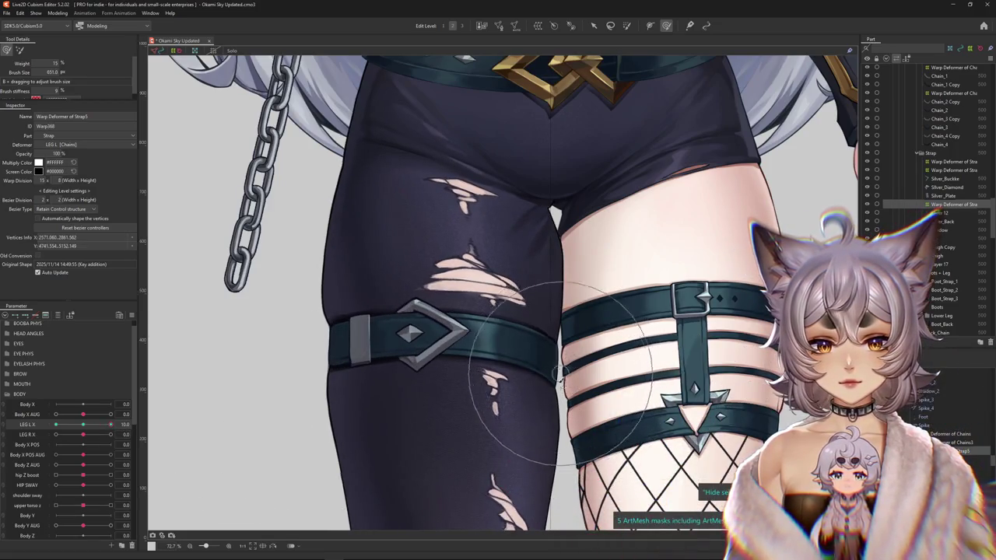
# Swing LEG L X to -10 and bend the strap's warp grid to wrap the thigh.
pyautogui.scroll(-2, 208, 397)
pyautogui.moveTo(110, 424); pyautogui.dragTo(55, 425)
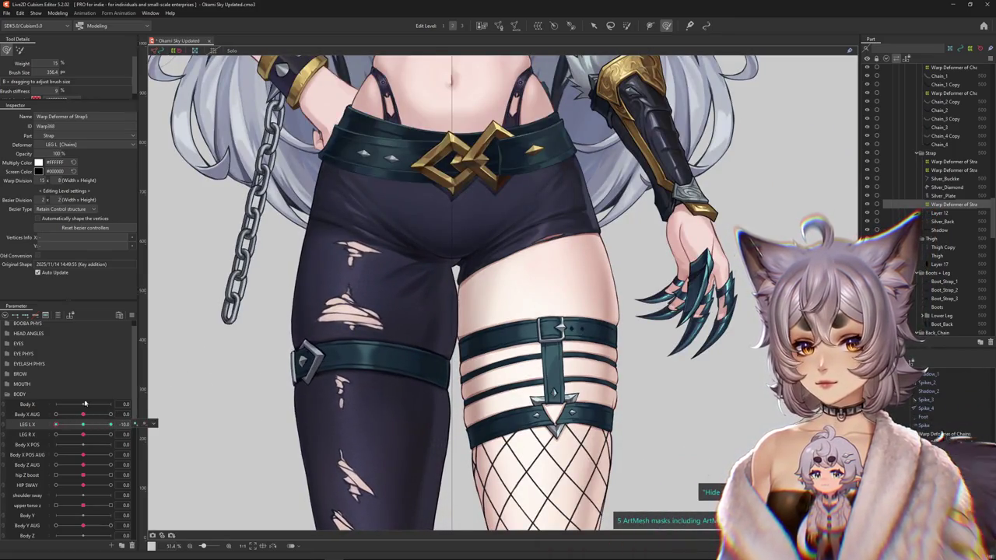
pyautogui.moveTo(340, 332); pyautogui.dragTo(378, 412)
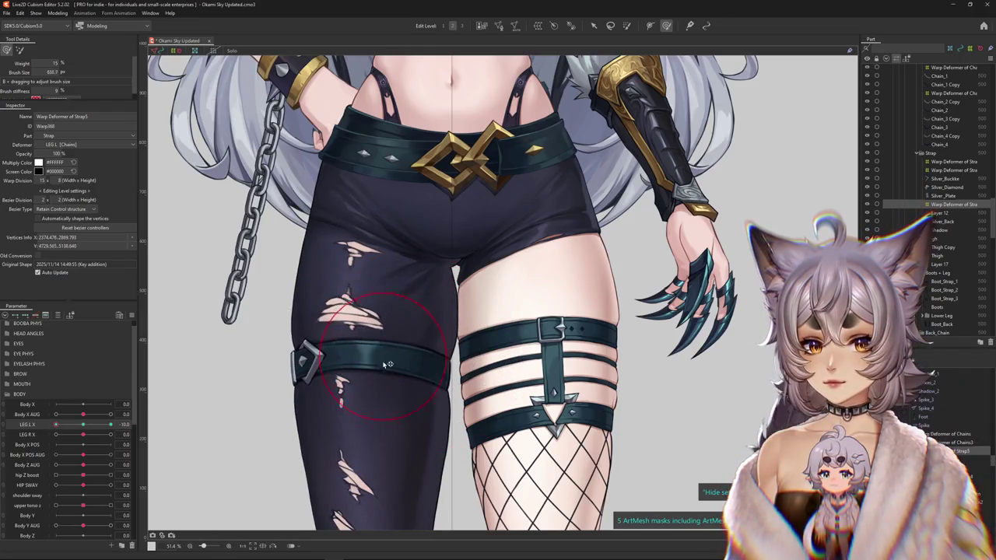
pyautogui.moveTo(388, 364); pyautogui.dragTo(351, 367)
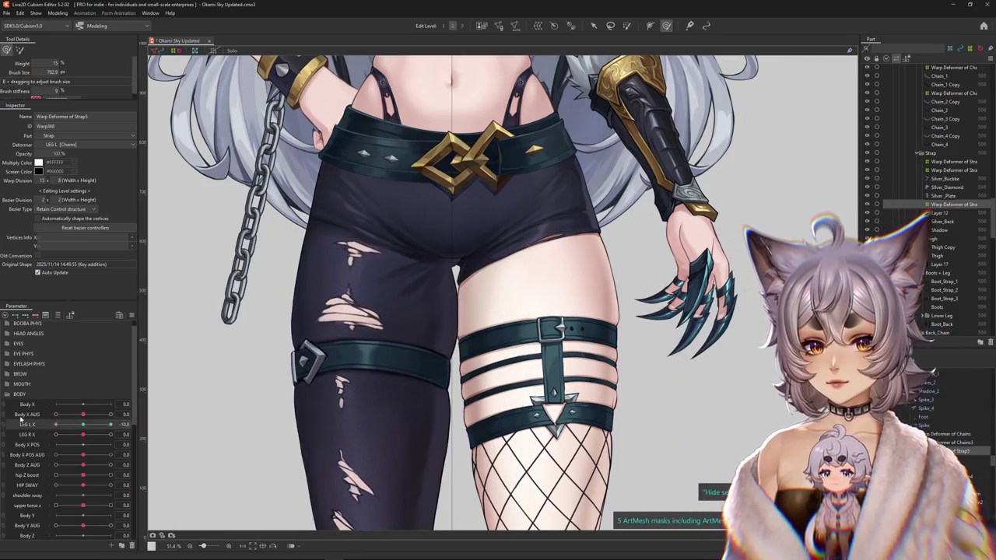
pyautogui.moveTo(442, 367); pyautogui.dragTo(373, 342)
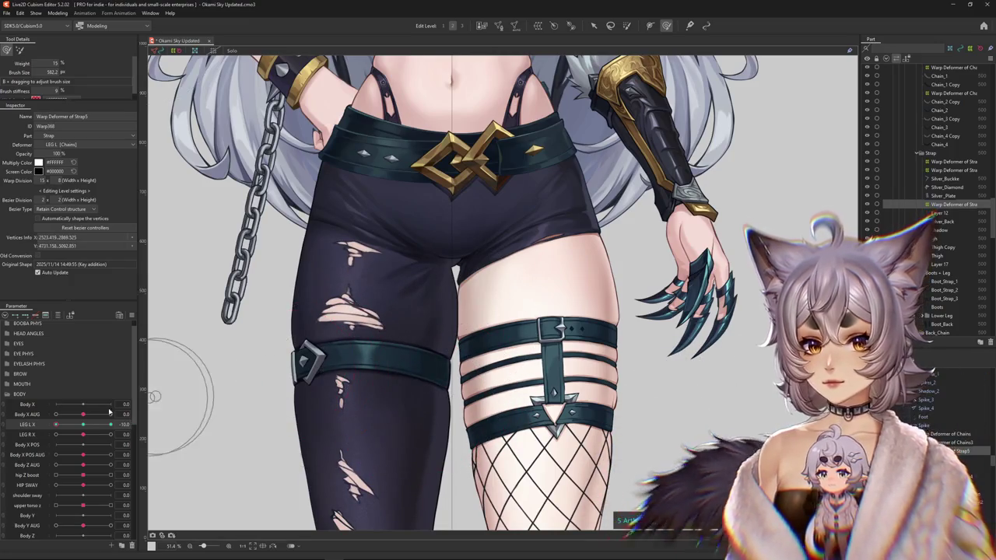
pyautogui.scroll(-5, 251, 334)
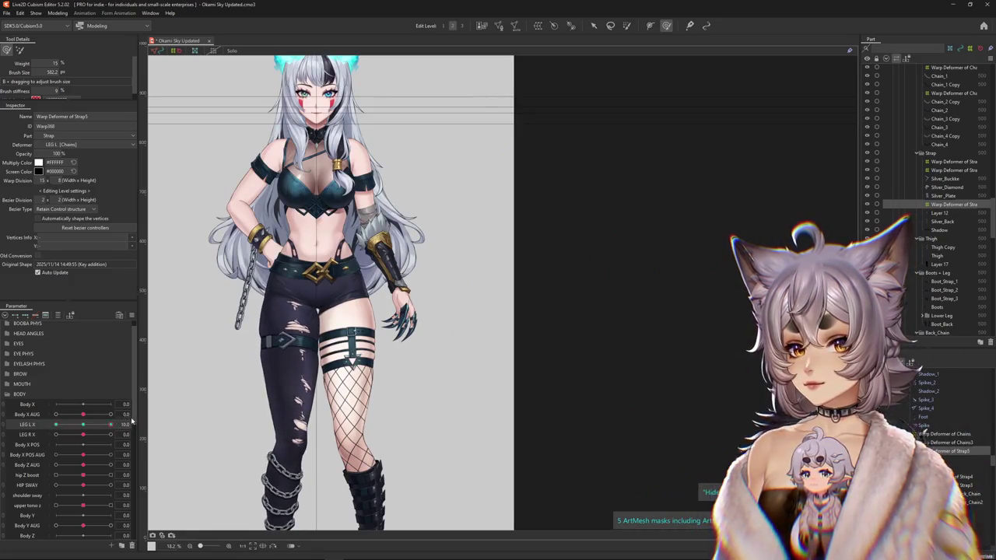
pyautogui.moveTo(56, 422); pyautogui.dragTo(52, 424)
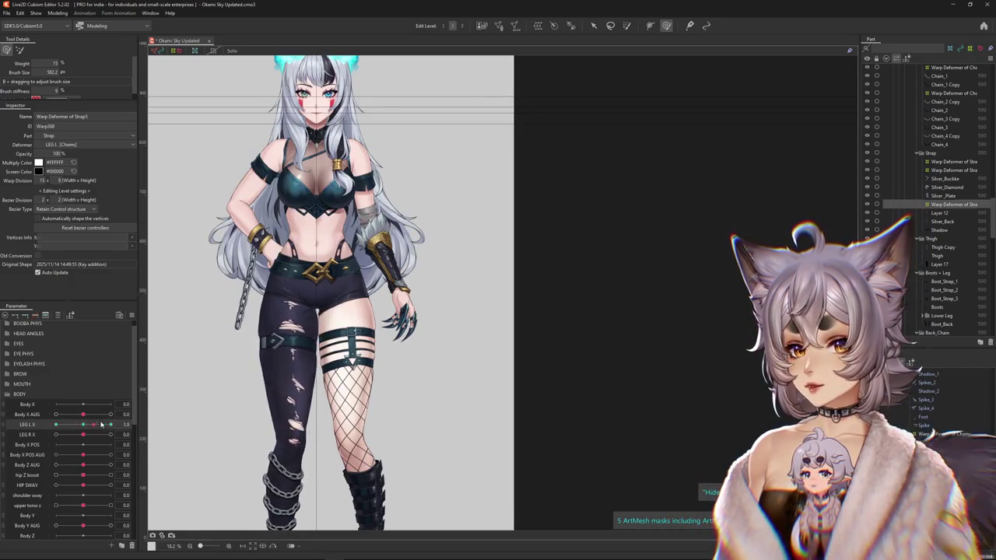
pyautogui.scroll(5, 303, 362)
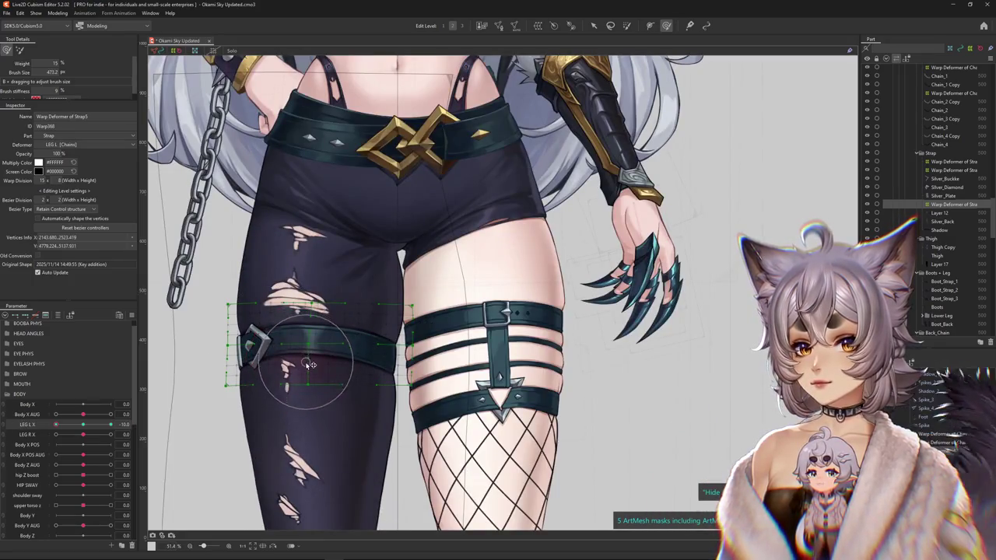
# Select the Layer 12 strap mesh and return LEG L X to 0.
pyautogui.scroll(-3, 362, 345)
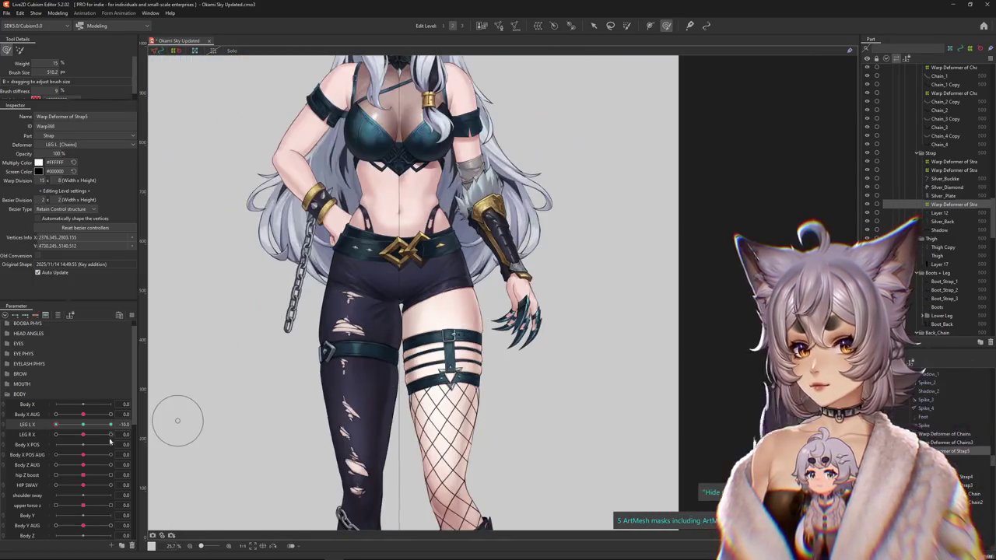
pyautogui.scroll(2, 362, 360)
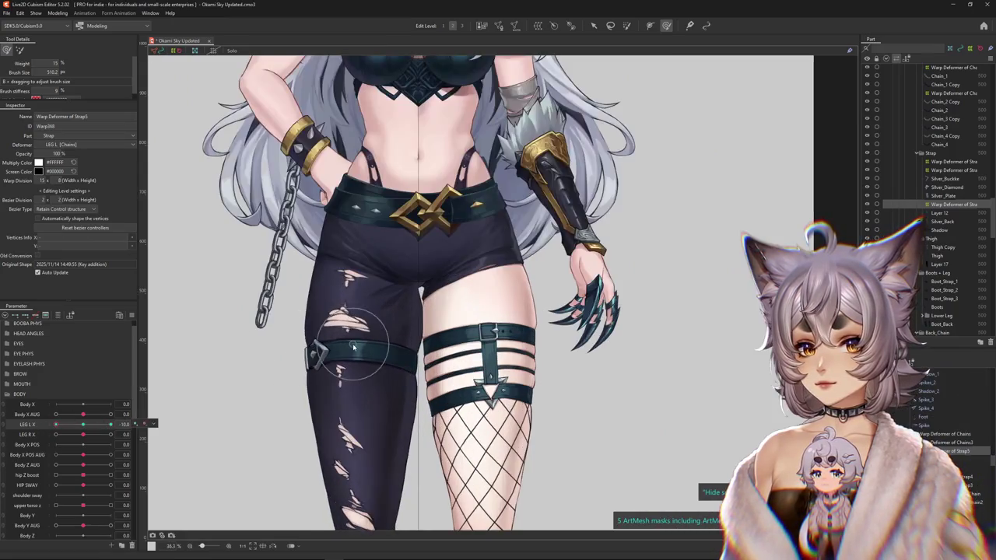
pyautogui.scroll(1, 362, 361)
pyautogui.click(396, 378)
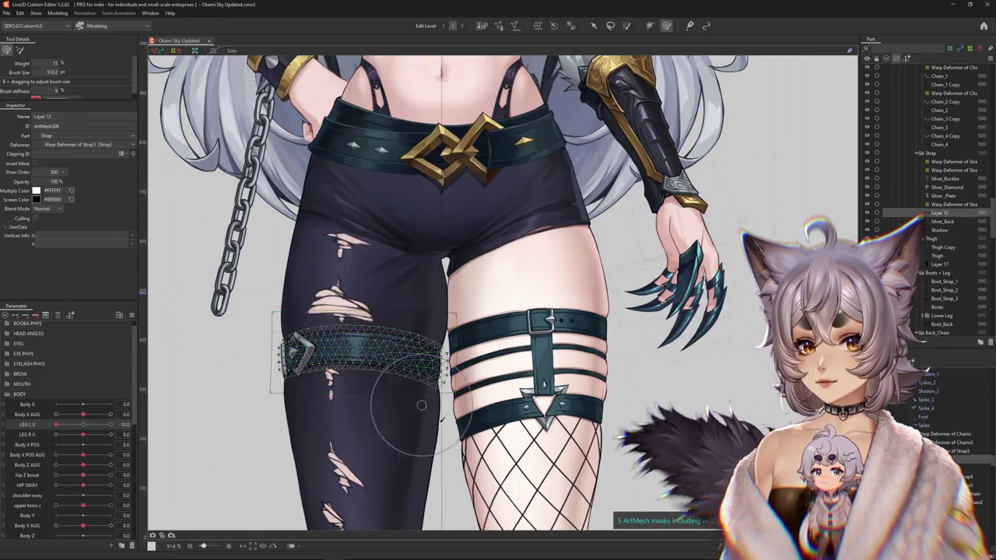
pyautogui.moveTo(389, 367); pyautogui.dragTo(409, 337)
pyautogui.click(954, 204)
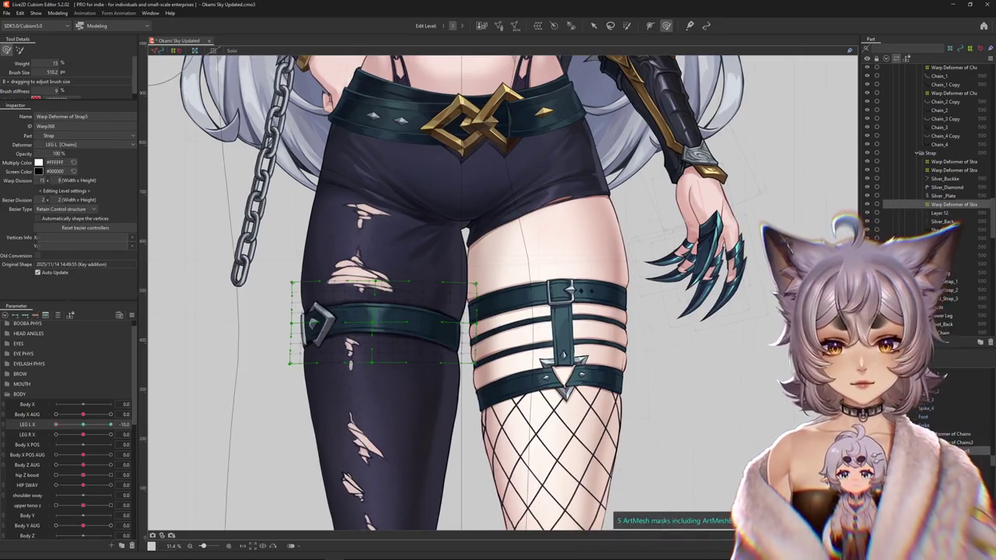
pyautogui.click(939, 212)
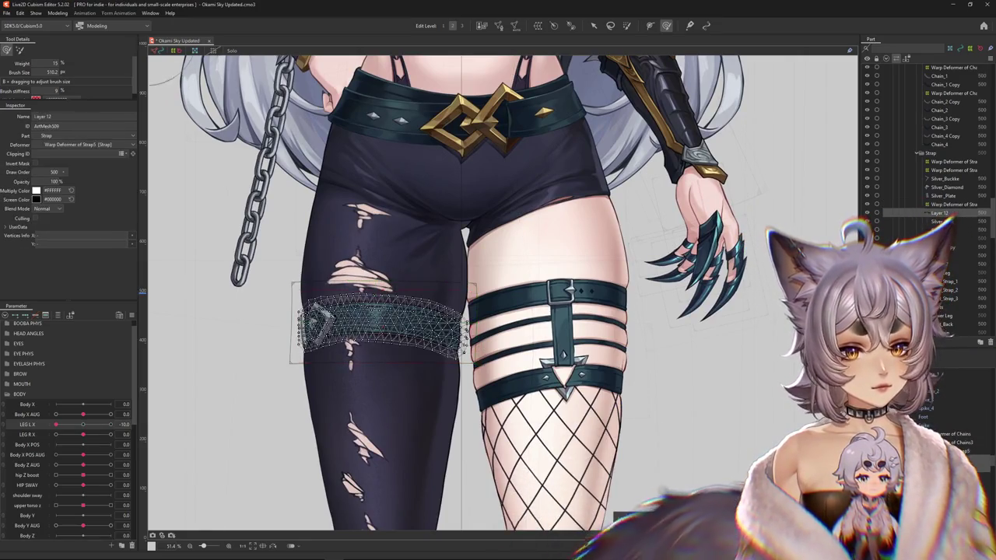
pyautogui.moveTo(56, 425); pyautogui.dragTo(111, 424)
pyautogui.scroll(2, 367, 329)
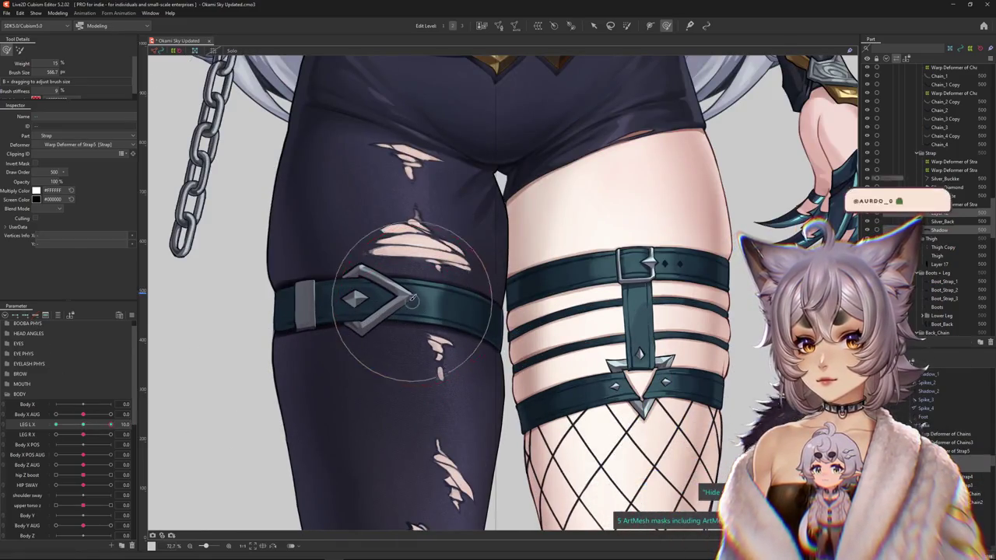
# Shift the buckle vertices along the belt, comparing them at LEG L X 0 and 10.
pyautogui.click(400, 303)
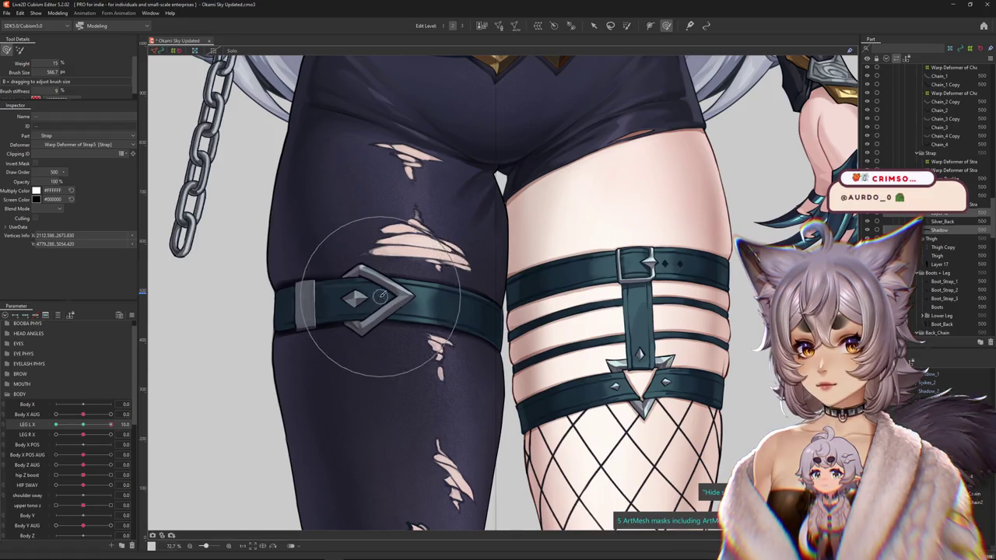
pyautogui.moveTo(110, 424)
pyautogui.mouseDown()
pyautogui.moveTo(84, 426)
pyautogui.moveTo(111, 424)
pyautogui.mouseUp()
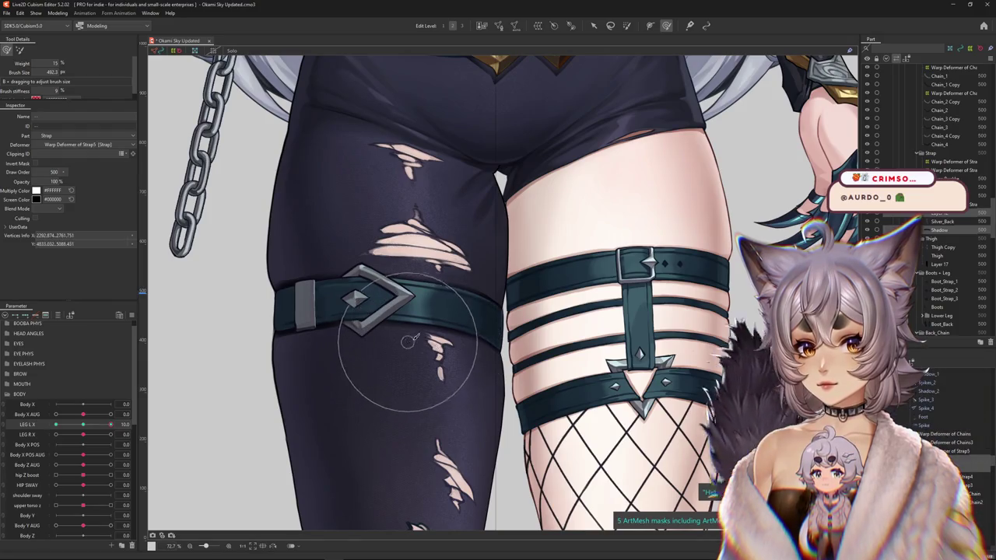
pyautogui.click(416, 277)
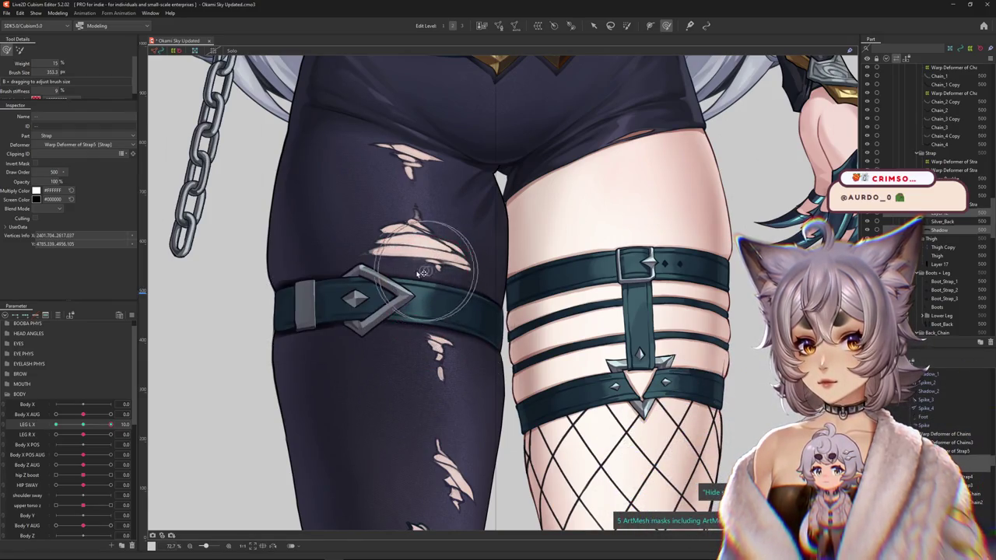
pyautogui.click(343, 298)
pyautogui.moveTo(110, 424); pyautogui.dragTo(45, 424)
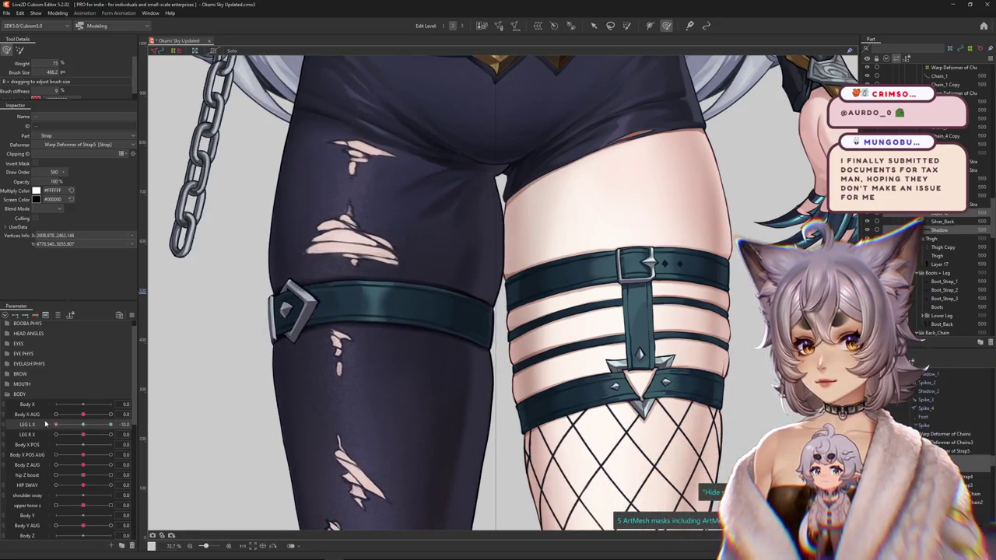
pyautogui.moveTo(407, 338)
pyautogui.mouseDown()
pyautogui.moveTo(415, 291)
pyautogui.moveTo(333, 266)
pyautogui.mouseUp()
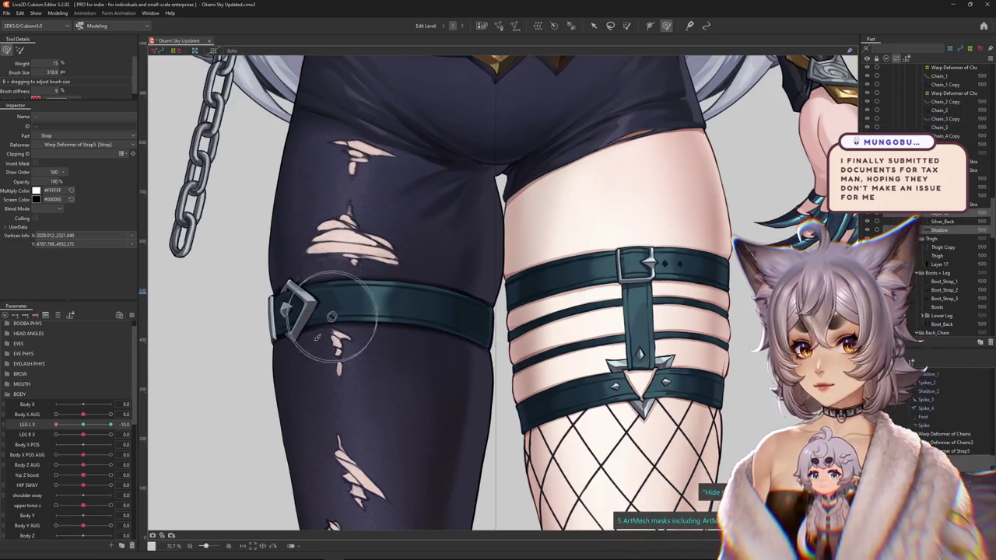
pyautogui.moveTo(88, 424); pyautogui.dragTo(111, 424)
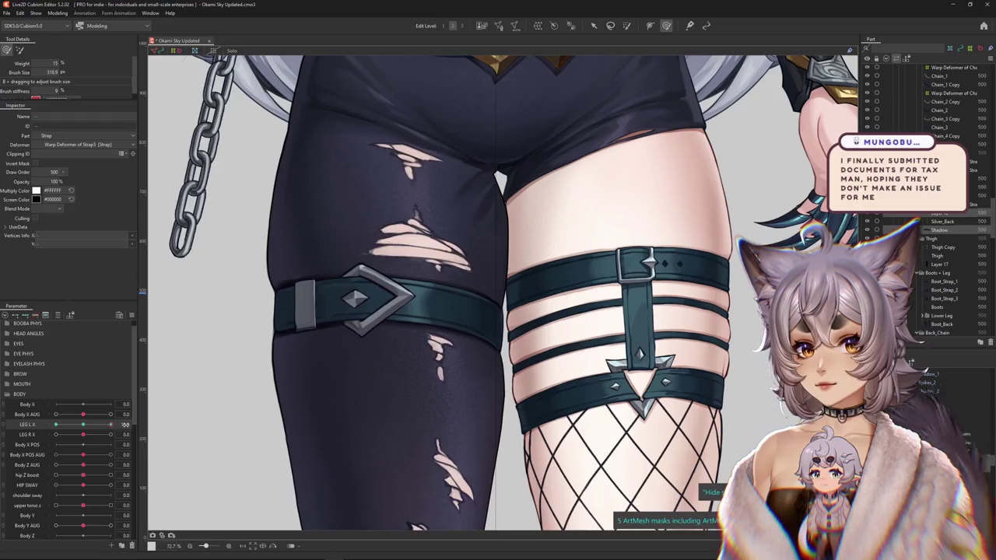
pyautogui.scroll(3, 392, 334)
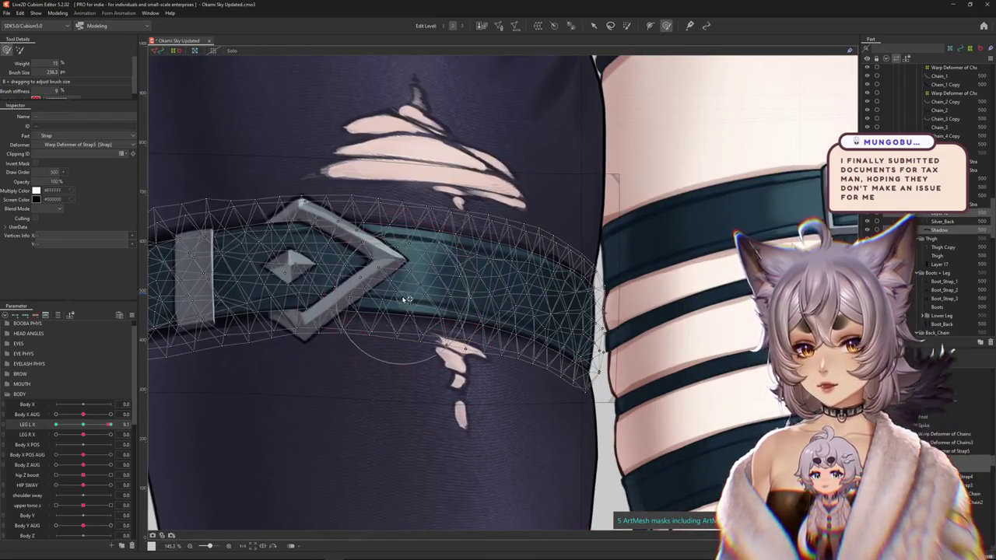
# At LEG L X 10, enlarge the deform brush and tilt the buckle to follow the thigh's curve.
pyautogui.scroll(-3, 335, 334)
pyautogui.scroll(-3, 319, 354)
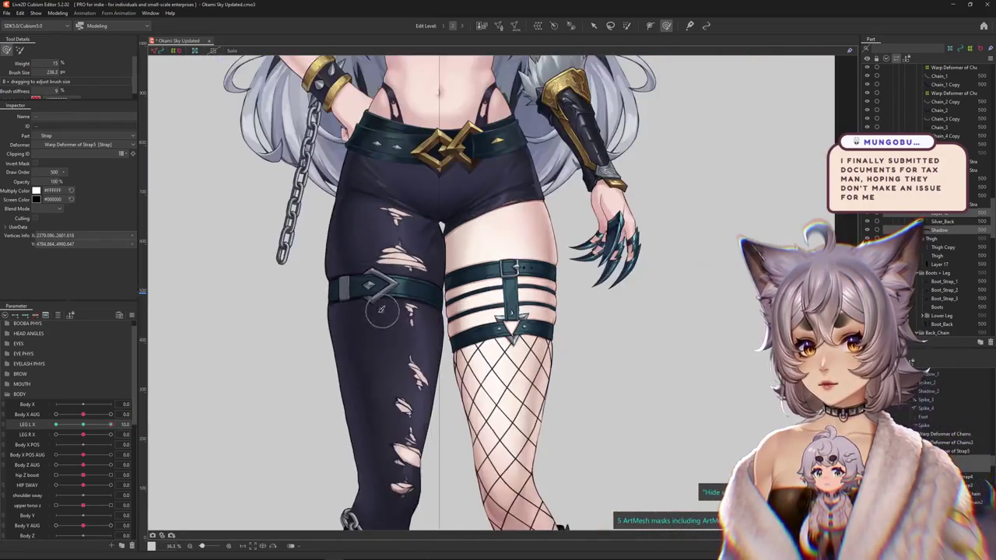
pyautogui.moveTo(86, 427); pyautogui.dragTo(111, 424)
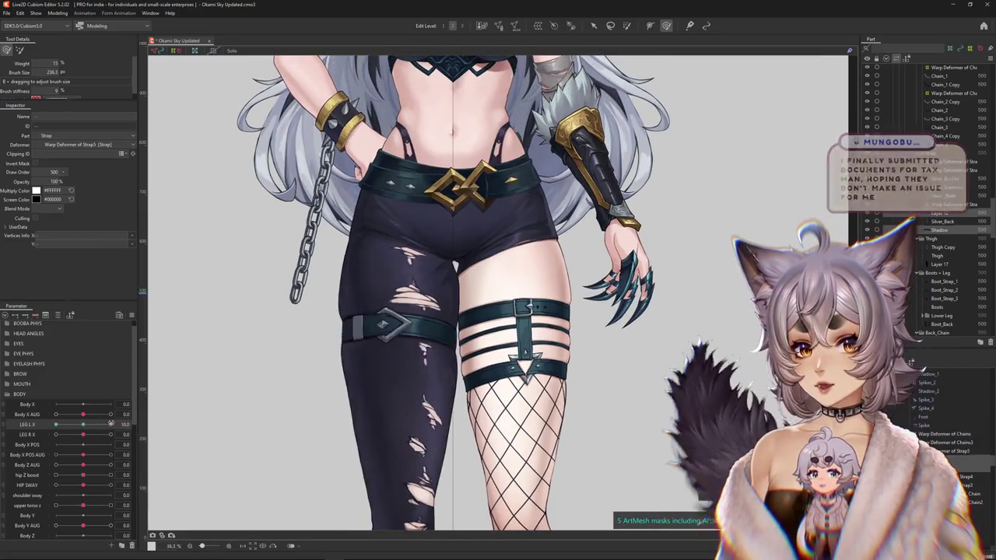
pyautogui.scroll(-2, 336, 366)
pyautogui.scroll(3, 313, 356)
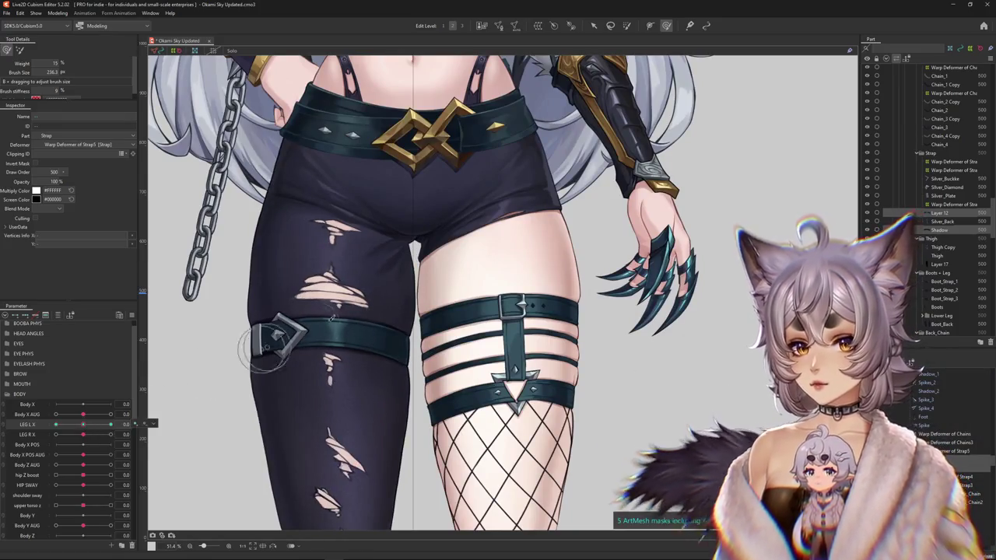
pyautogui.scroll(1, 381, 290)
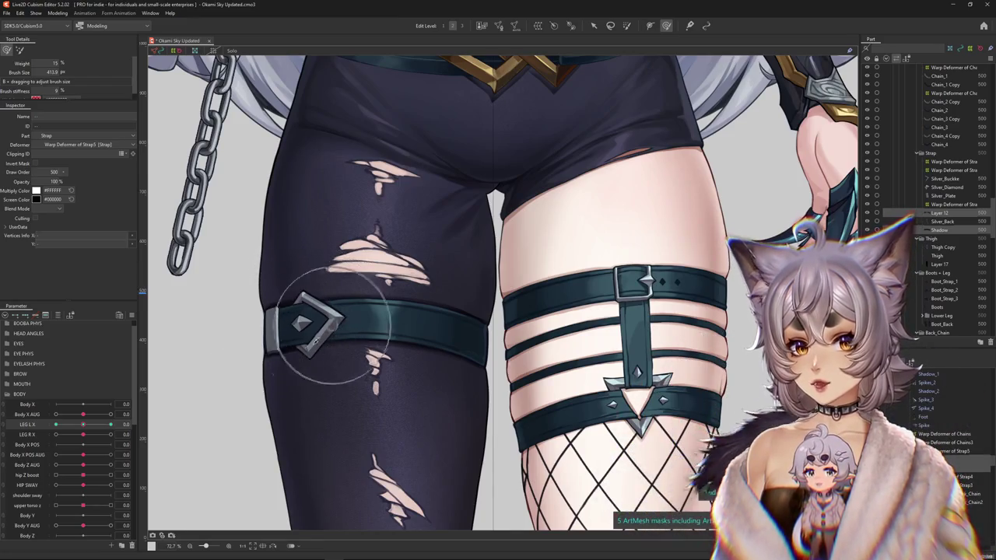
pyautogui.moveTo(77, 427); pyautogui.dragTo(117, 424)
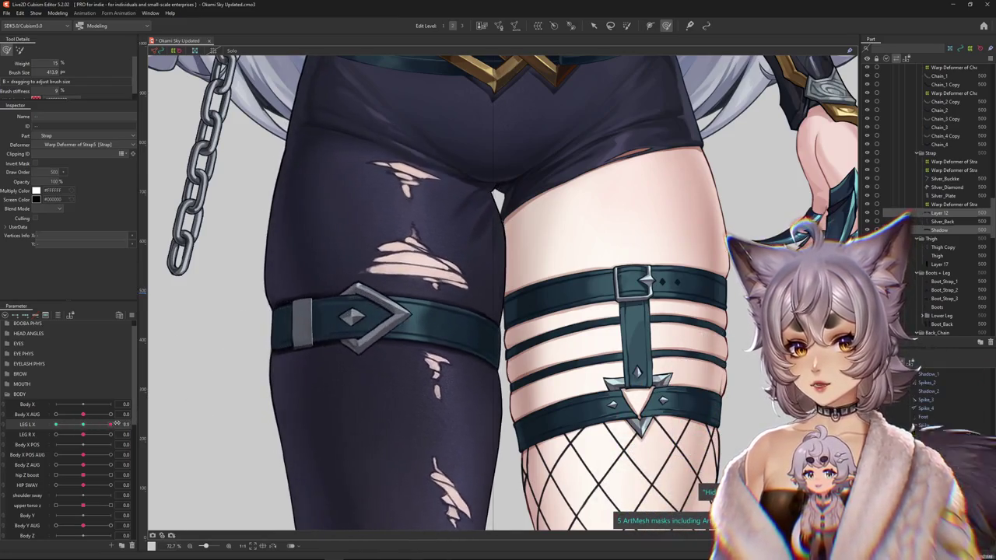
pyautogui.moveTo(375, 356); pyautogui.dragTo(399, 312)
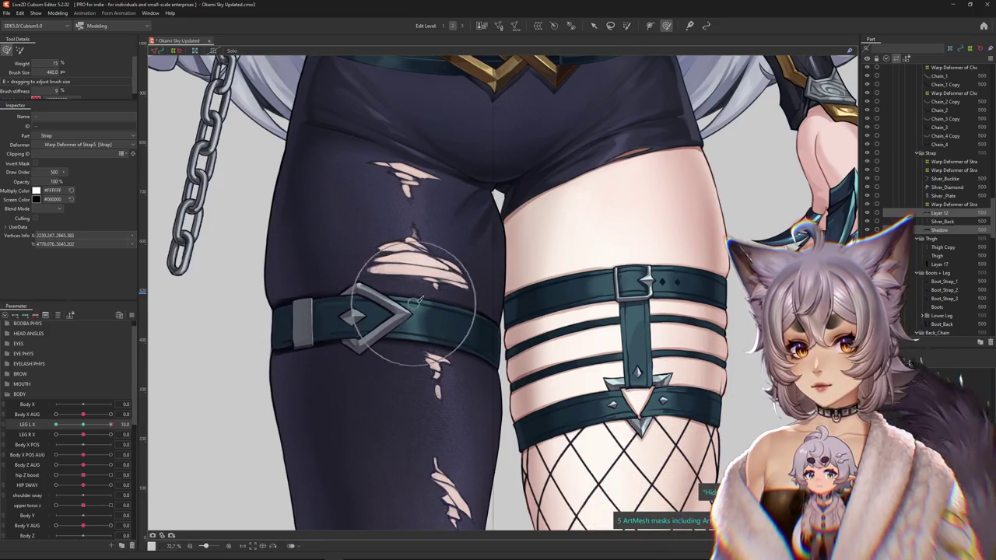
pyautogui.click(122, 423)
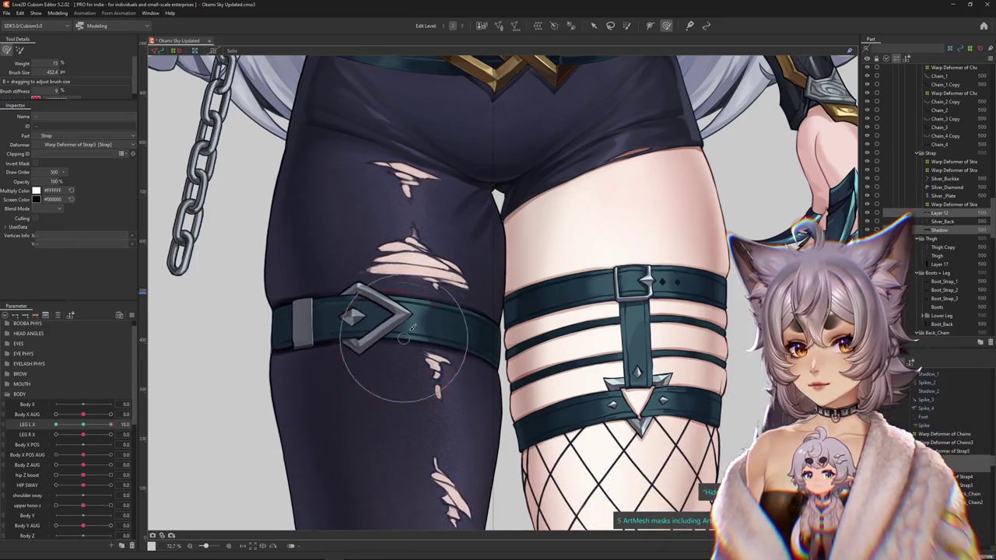
pyautogui.moveTo(412, 328); pyautogui.dragTo(422, 300)
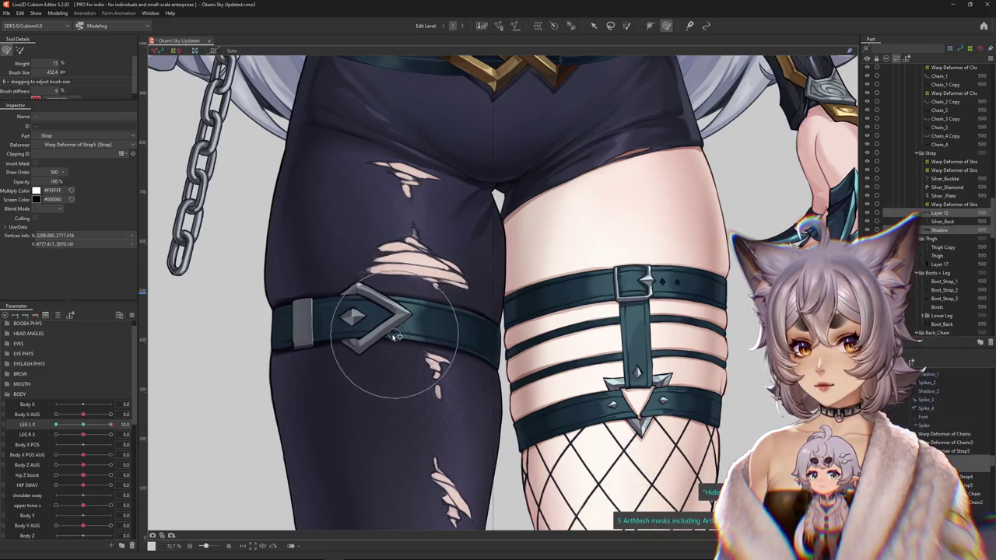
# Reshape the buckle to sit on the strap and push the strap's right side along the thigh.
pyautogui.scroll(3, 417, 296)
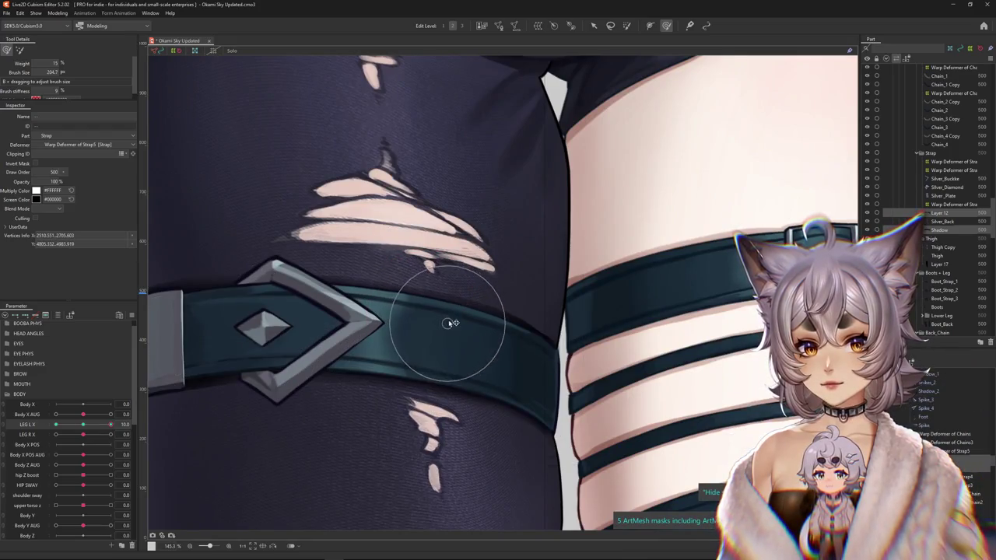
pyautogui.scroll(-2, 451, 323)
pyautogui.scroll(-1, 438, 389)
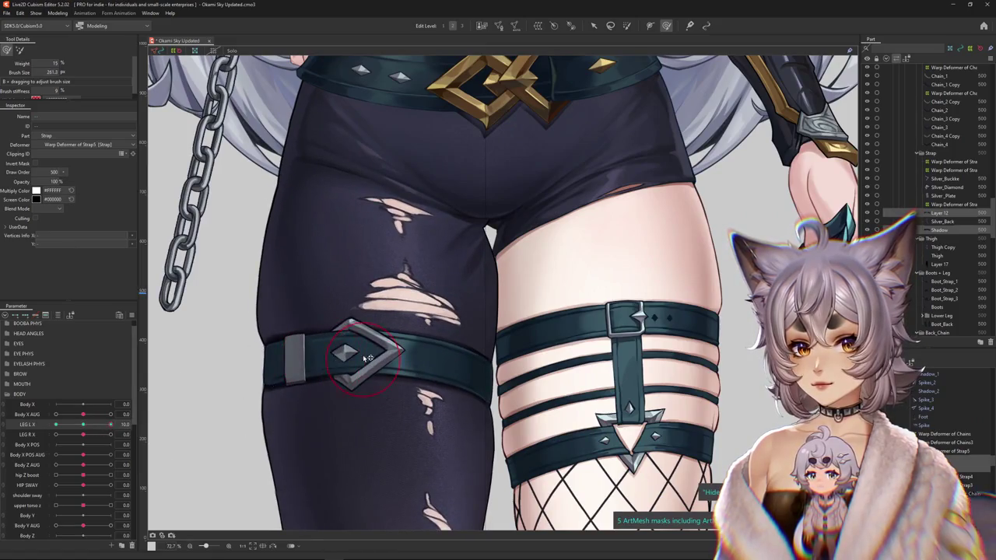
pyautogui.moveTo(373, 378); pyautogui.dragTo(366, 356)
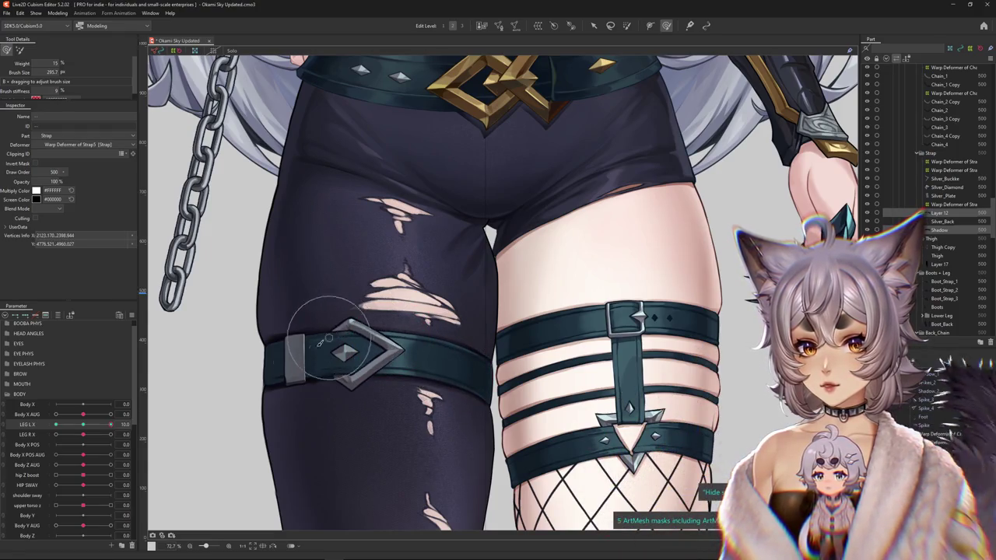
pyautogui.moveTo(83, 425); pyautogui.dragTo(128, 424)
pyautogui.moveTo(426, 324); pyautogui.dragTo(452, 332)
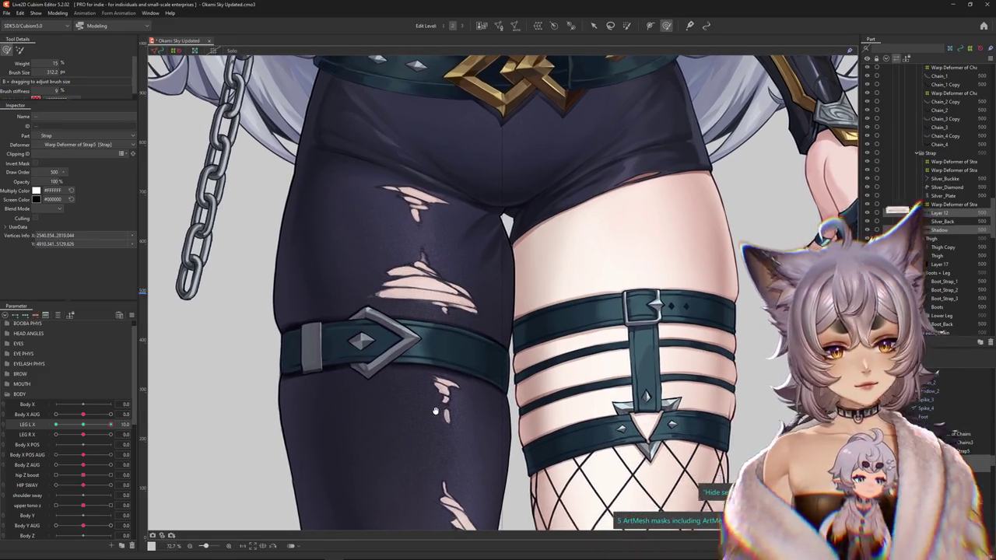
pyautogui.moveTo(449, 397); pyautogui.dragTo(436, 411)
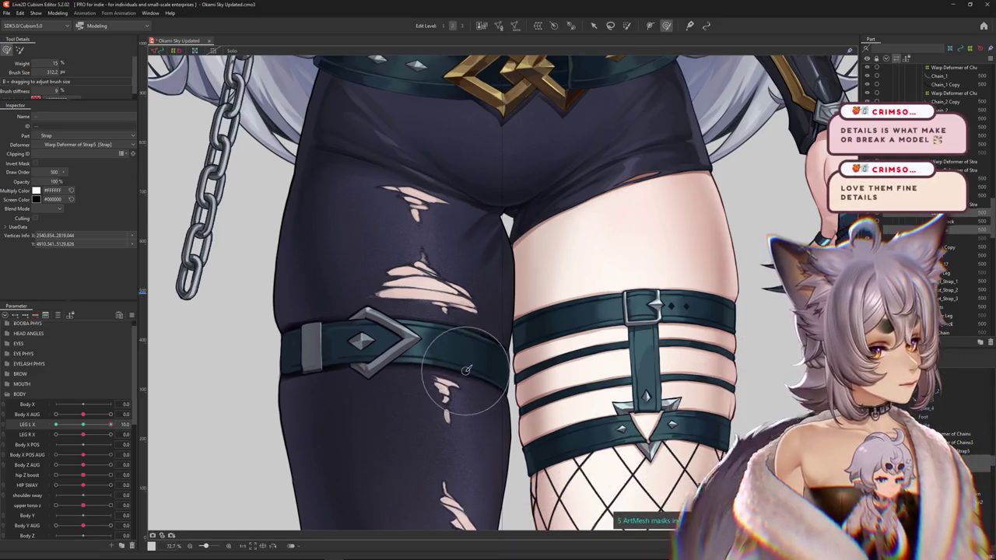
# Smooth the strap's right edge and adjust its left end on the thigh, scrubbing LEG L X to check.
pyautogui.scroll(-2, 465, 370)
pyautogui.scroll(4, 489, 343)
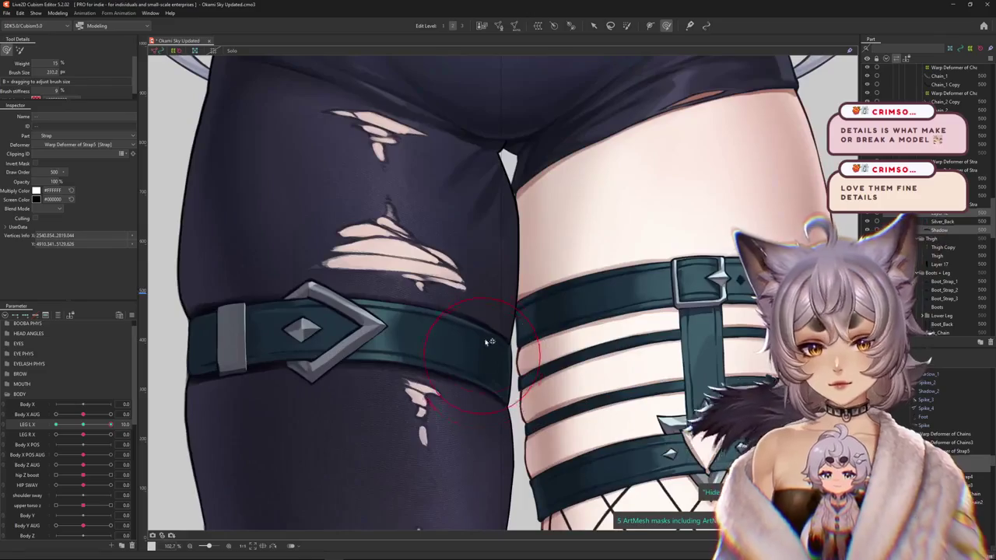
pyautogui.moveTo(193, 379); pyautogui.dragTo(355, 336)
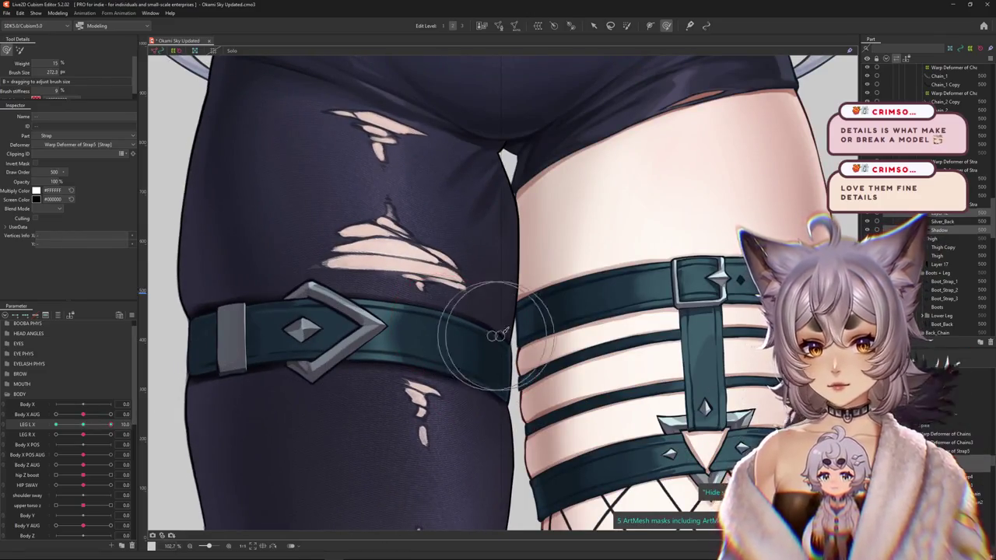
pyautogui.click(478, 325)
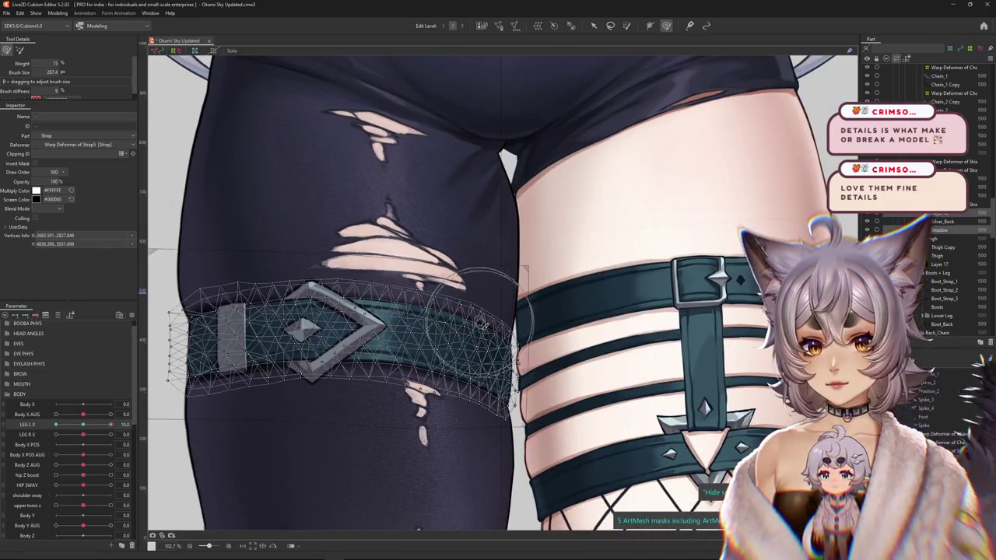
pyautogui.moveTo(439, 342); pyautogui.dragTo(457, 362)
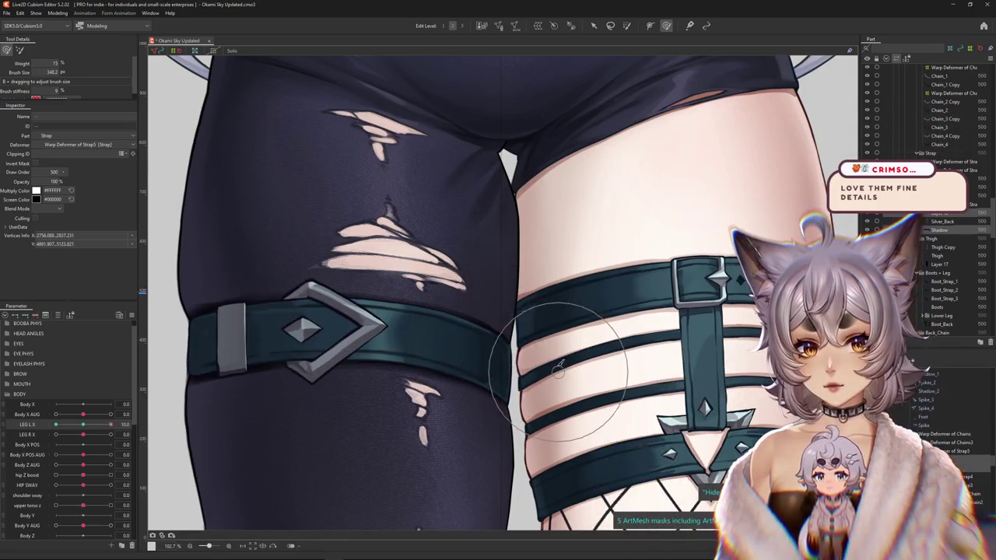
pyautogui.hscroll(-2, 533, 328)
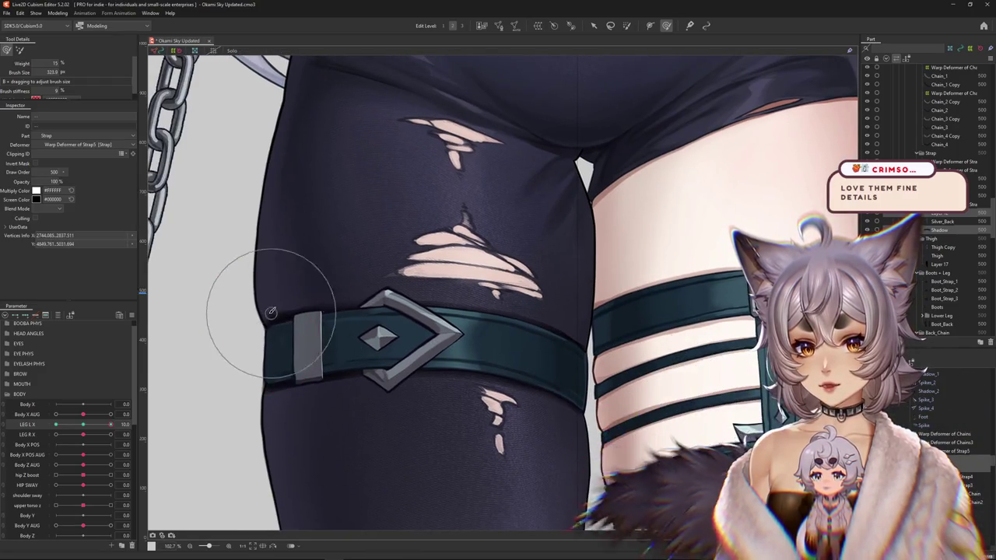
pyautogui.moveTo(224, 348)
pyautogui.mouseDown()
pyautogui.moveTo(251, 318)
pyautogui.moveTo(263, 395)
pyautogui.mouseUp()
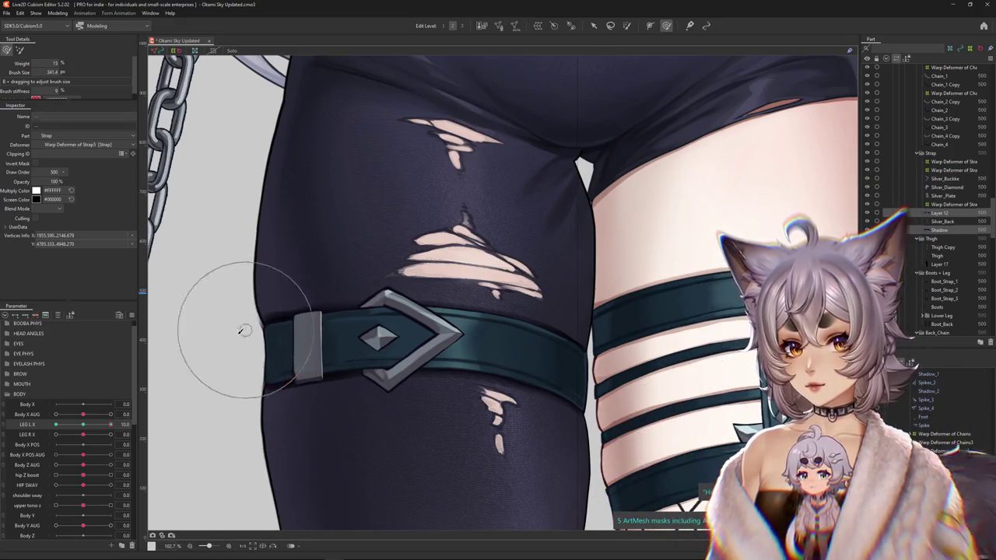
pyautogui.moveTo(110, 424); pyautogui.dragTo(133, 424)
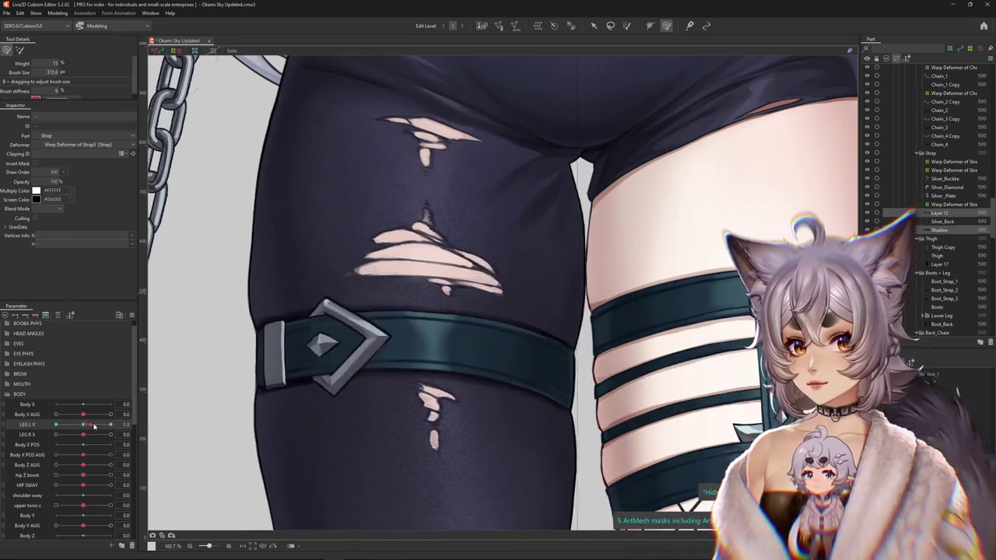
pyautogui.click(467, 389)
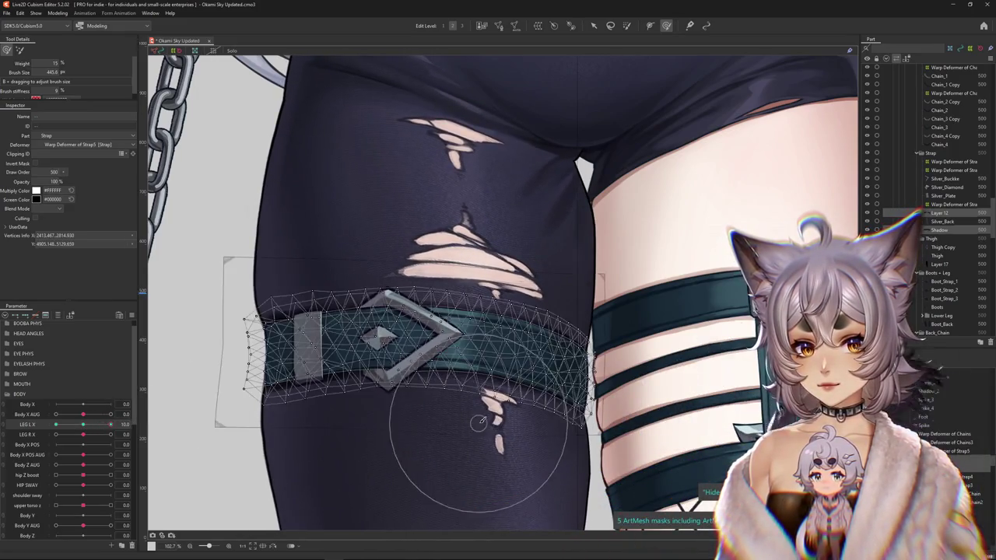
pyautogui.click(361, 356)
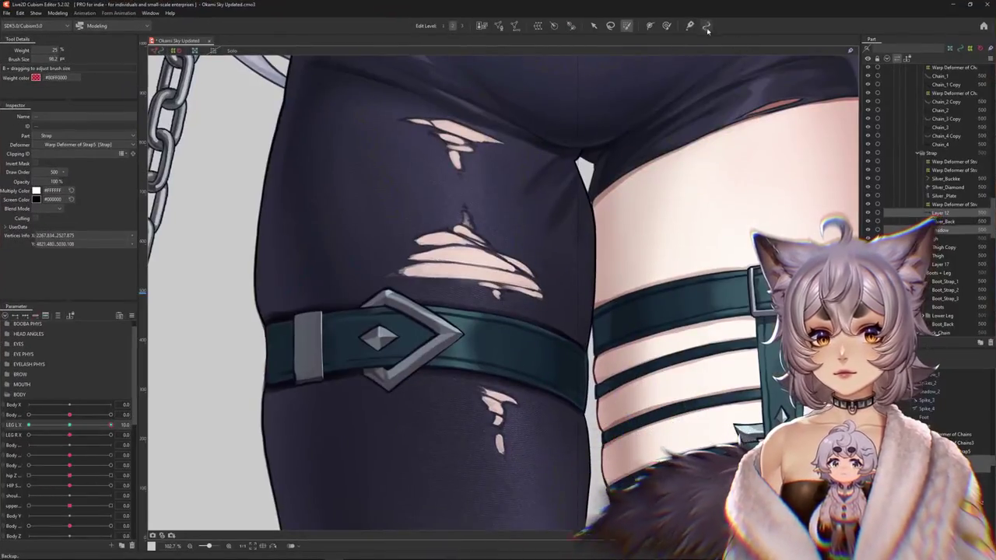
# With the deform brush, bend the strap's right side around the thigh and refine the curve below the buckle.
pyautogui.click(666, 25)
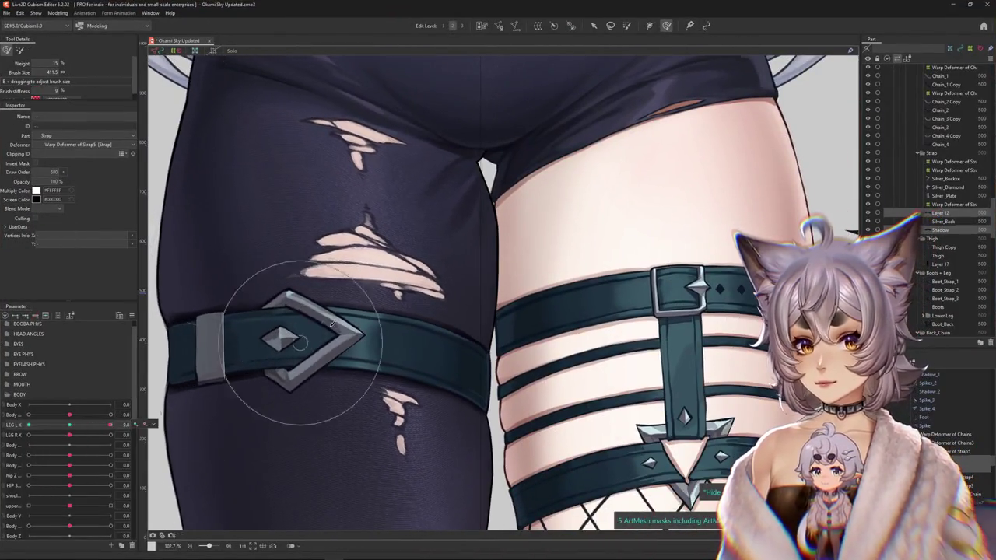
pyautogui.click(300, 334)
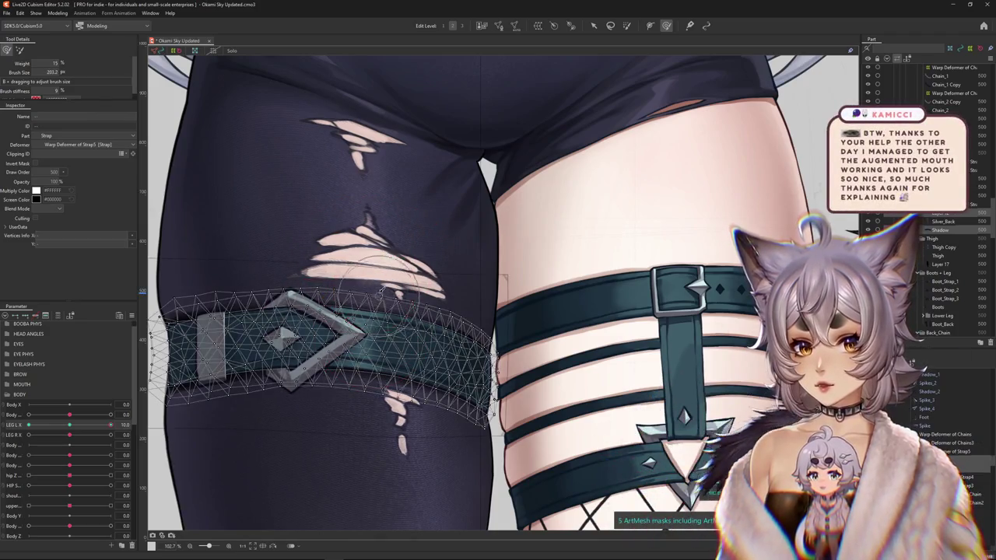
pyautogui.moveTo(372, 292); pyautogui.dragTo(376, 313)
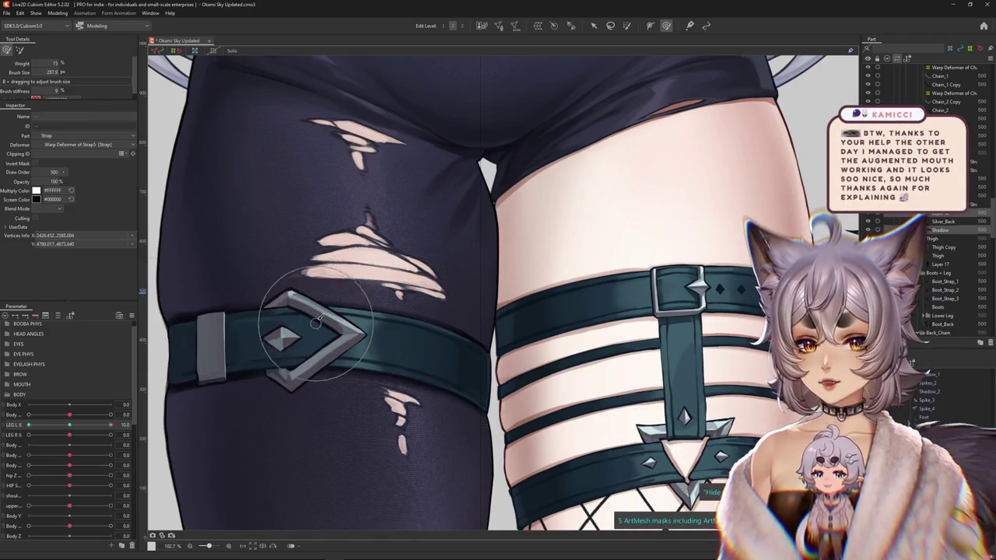
pyautogui.moveTo(318, 322); pyautogui.dragTo(321, 374)
pyautogui.moveTo(389, 335)
pyautogui.mouseDown()
pyautogui.moveTo(405, 337)
pyautogui.moveTo(375, 342)
pyautogui.moveTo(476, 379)
pyautogui.moveTo(550, 378)
pyautogui.moveTo(513, 399)
pyautogui.moveTo(501, 427)
pyautogui.mouseUp()
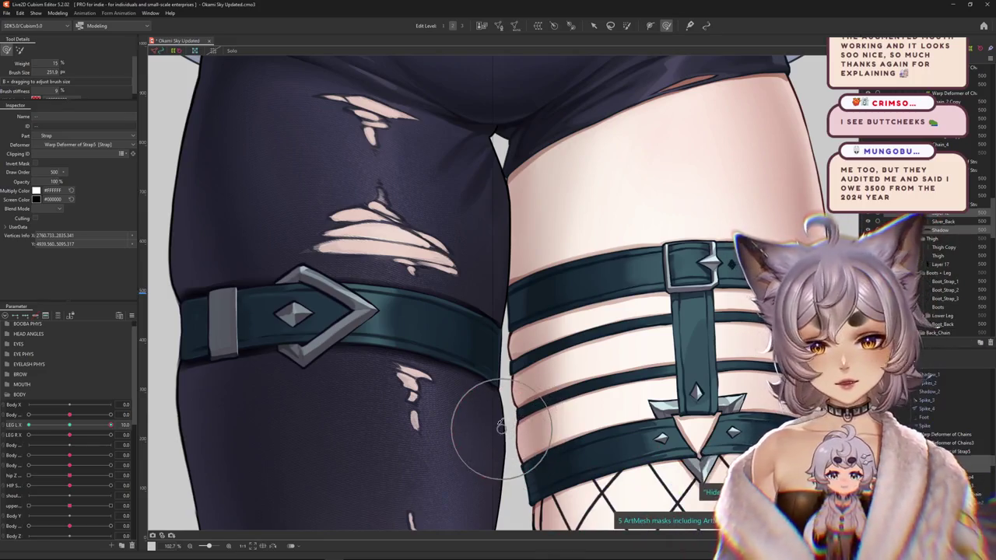
pyautogui.moveTo(384, 340)
pyautogui.mouseDown()
pyautogui.moveTo(456, 356)
pyautogui.moveTo(578, 300)
pyautogui.moveTo(600, 329)
pyautogui.mouseUp()
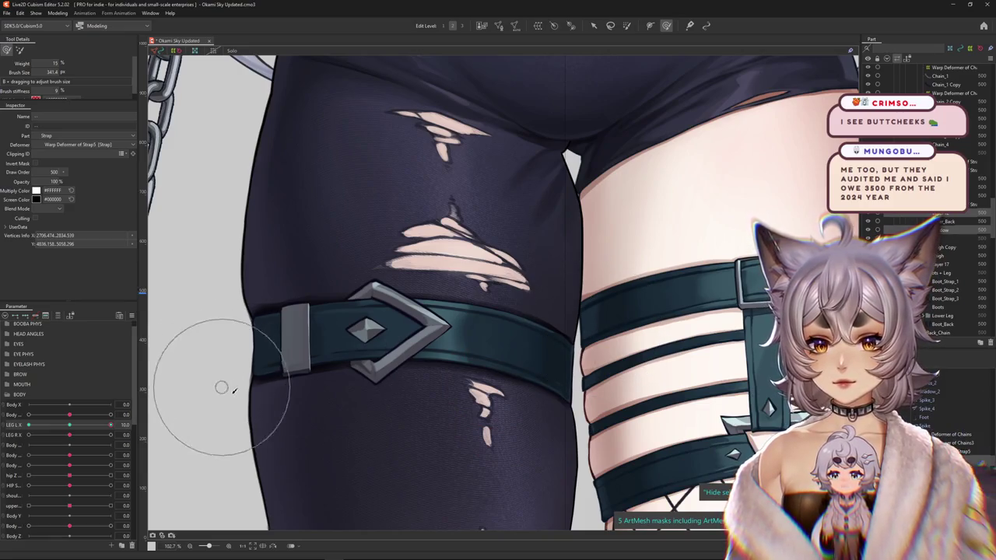
pyautogui.moveTo(249, 347); pyautogui.dragTo(228, 308)
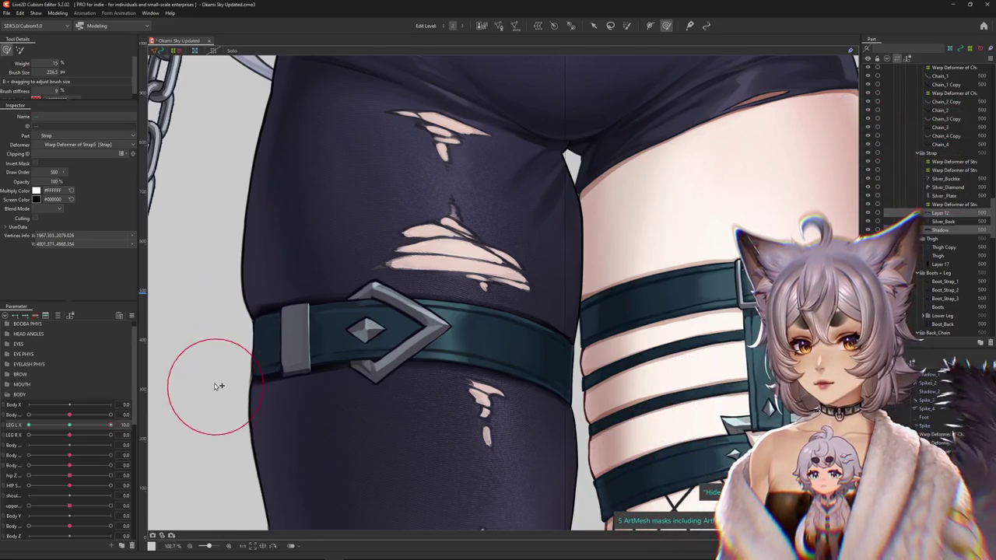
# Compare the strap at LEG L X 0 and 10, then zoom out to 36.3% to view the lower body.
pyautogui.click(71, 427)
pyautogui.click(111, 425)
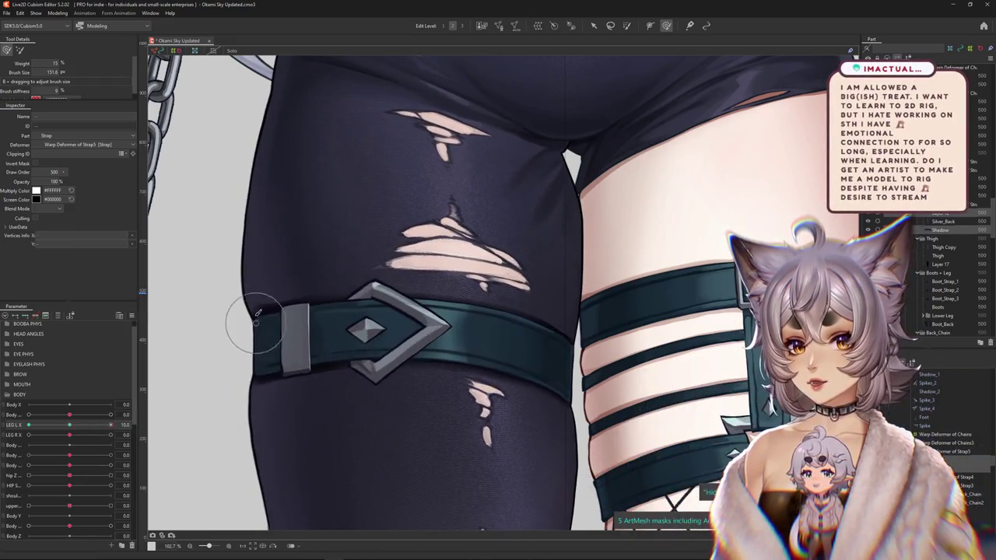
pyautogui.moveTo(241, 365); pyautogui.dragTo(243, 405)
pyautogui.moveTo(228, 356); pyautogui.dragTo(304, 397)
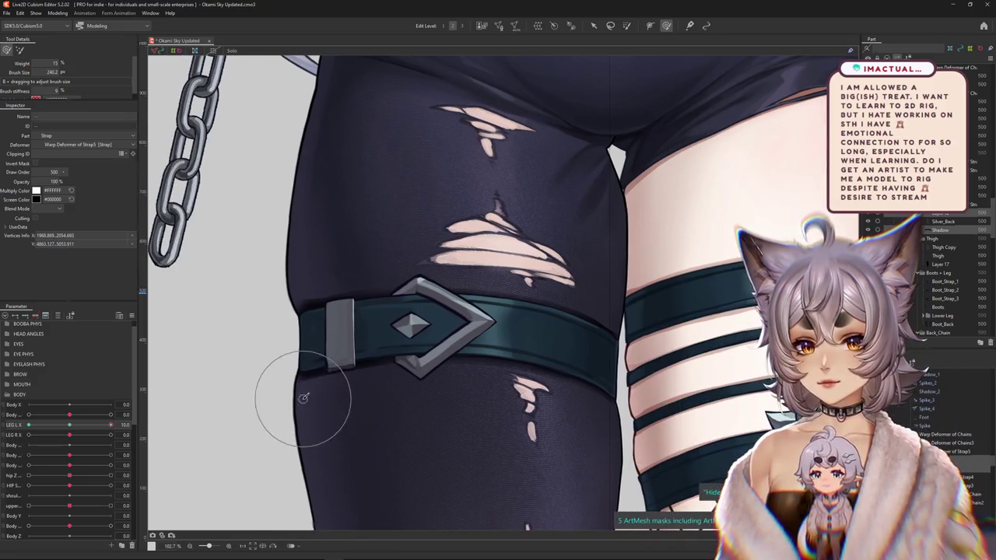
pyautogui.moveTo(359, 472); pyautogui.dragTo(324, 445)
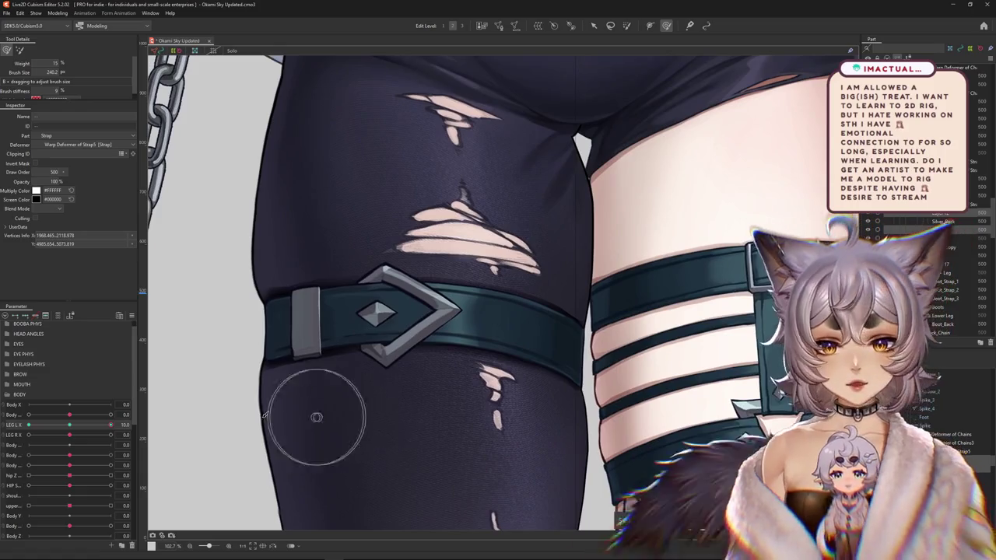
pyautogui.click(74, 426)
pyautogui.click(110, 425)
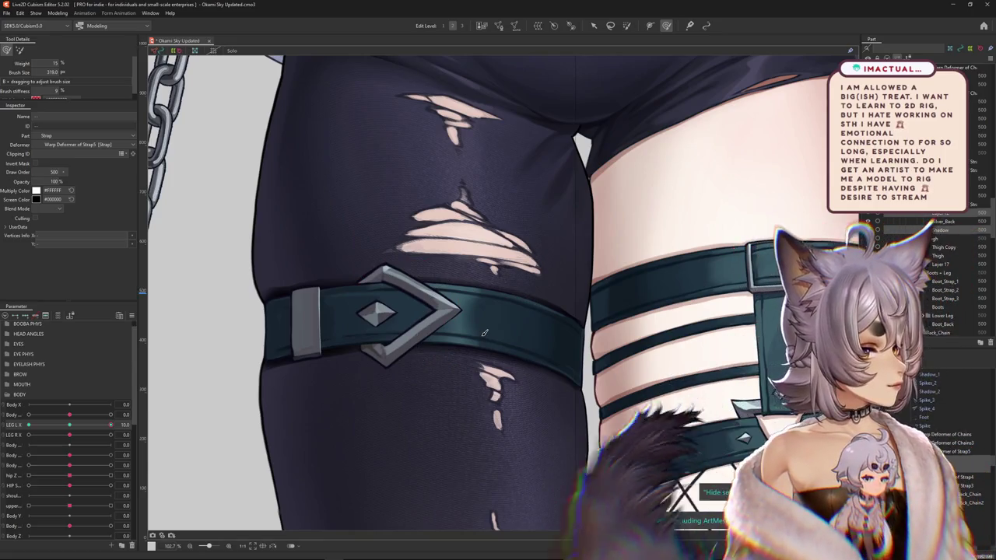
pyautogui.scroll(-5, 475, 243)
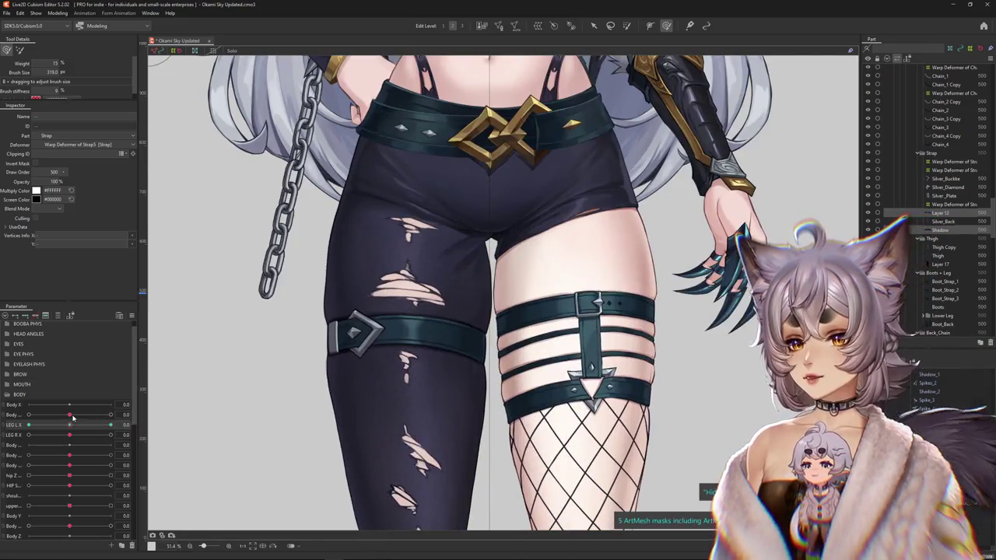
# Push the Body parameter to 10.0 and hide the selection outlines on the canvas.
pyautogui.moveTo(72, 418); pyautogui.dragTo(142, 421)
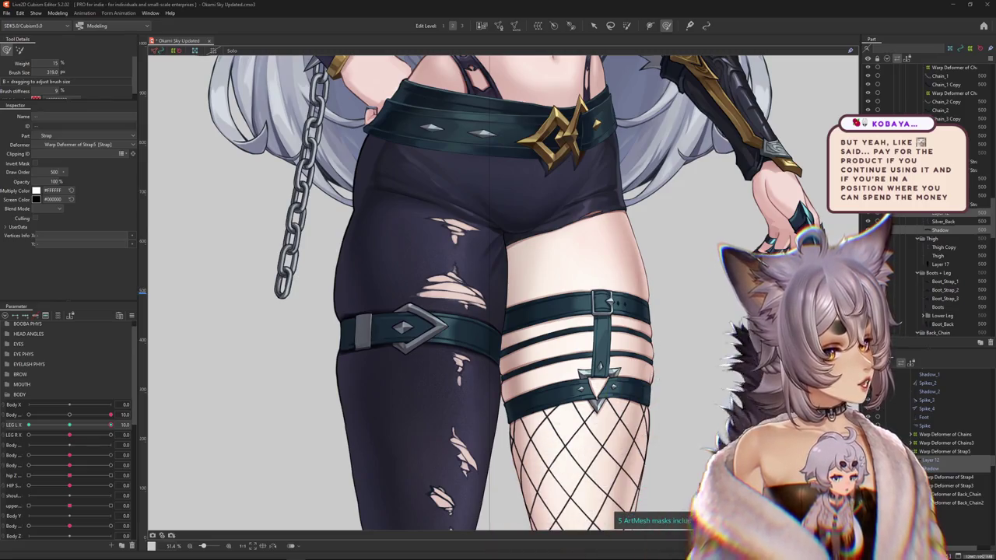
pyautogui.hotkey('ctrl', 'h')
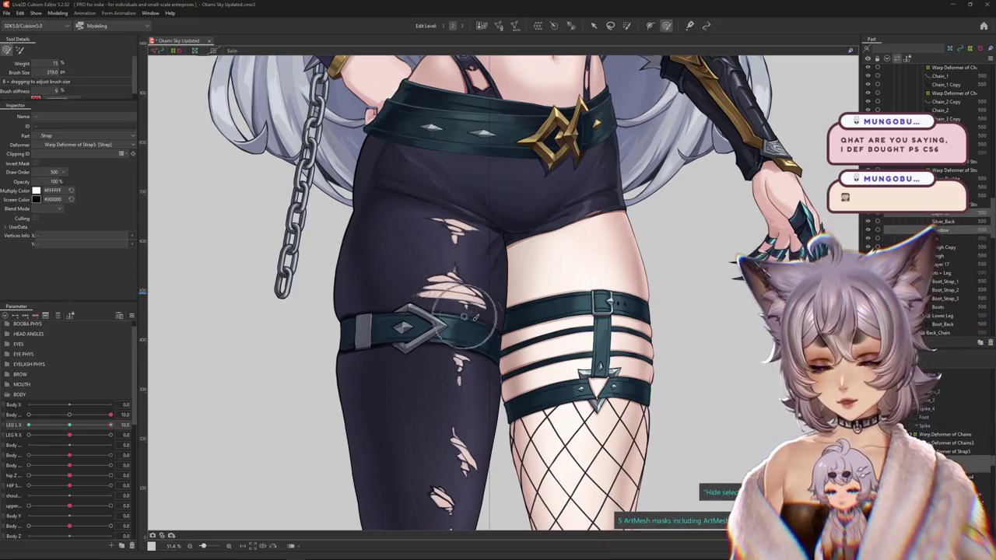
# Set LEG L X to 10 to pose the left leg.
pyautogui.scroll(-4, 467, 315)
pyautogui.scroll(3, 443, 327)
pyautogui.moveTo(76, 426); pyautogui.dragTo(110, 426)
pyautogui.scroll(5, 440, 330)
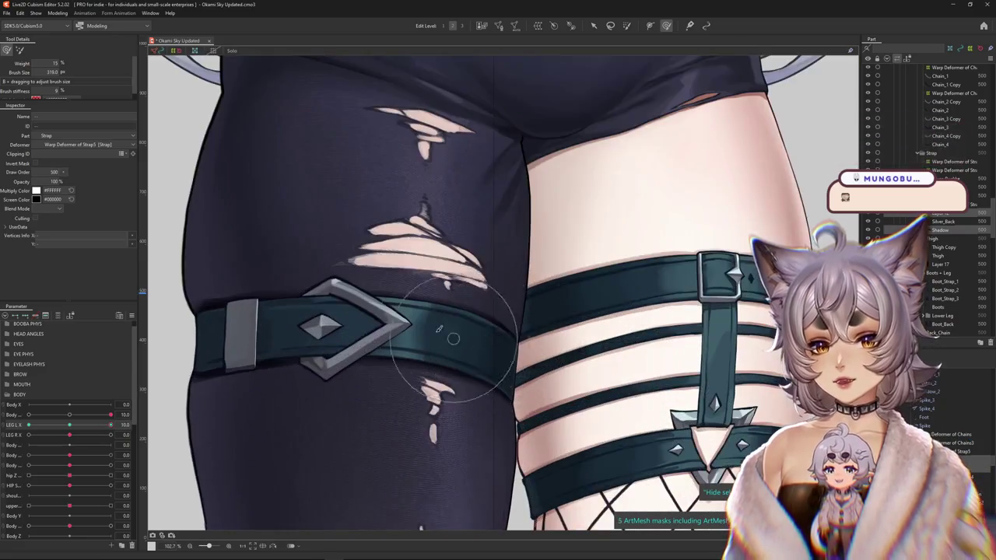
# Select the left-thigh strap mesh, hide its wireframe, and sweep LEG L X to test the strap.
pyautogui.click(438, 329)
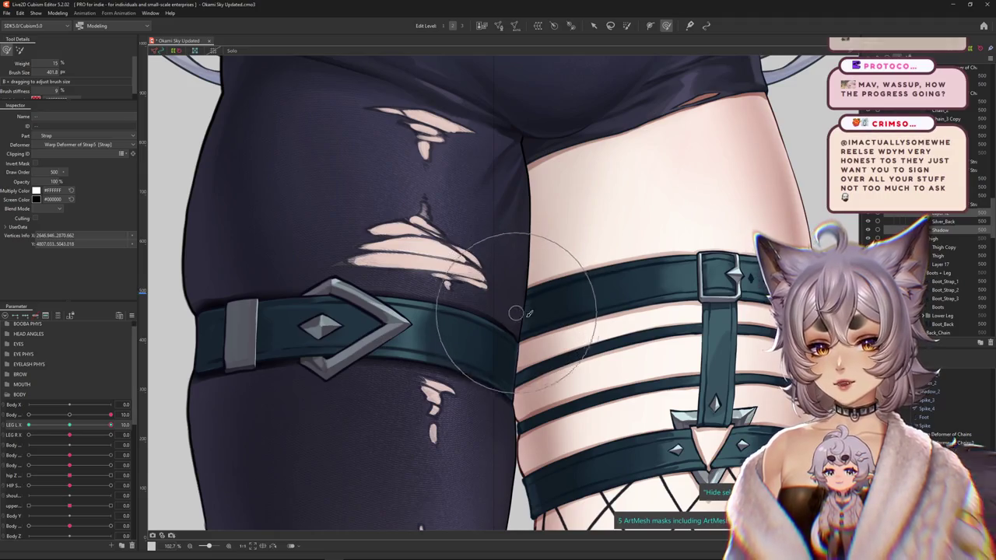
pyautogui.click(484, 319)
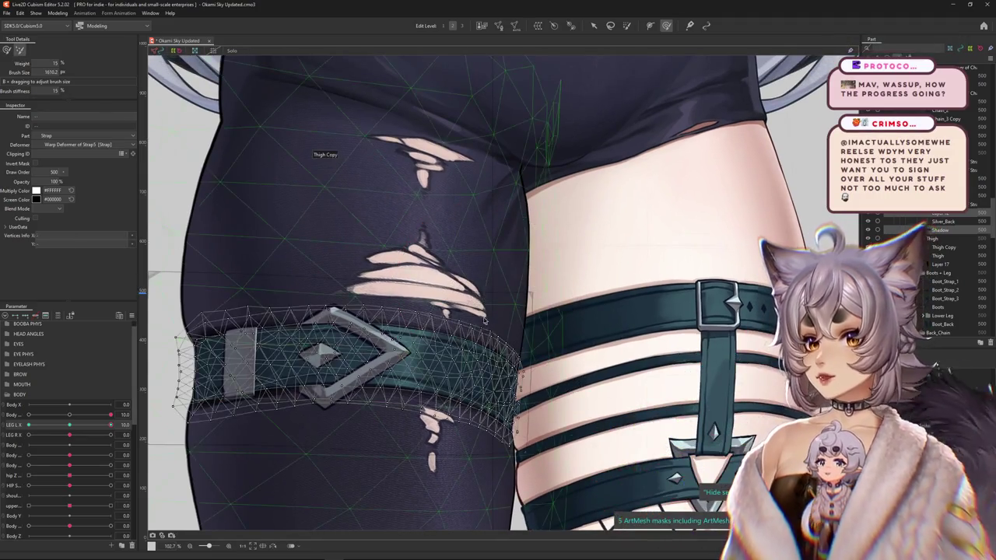
pyautogui.click(465, 312)
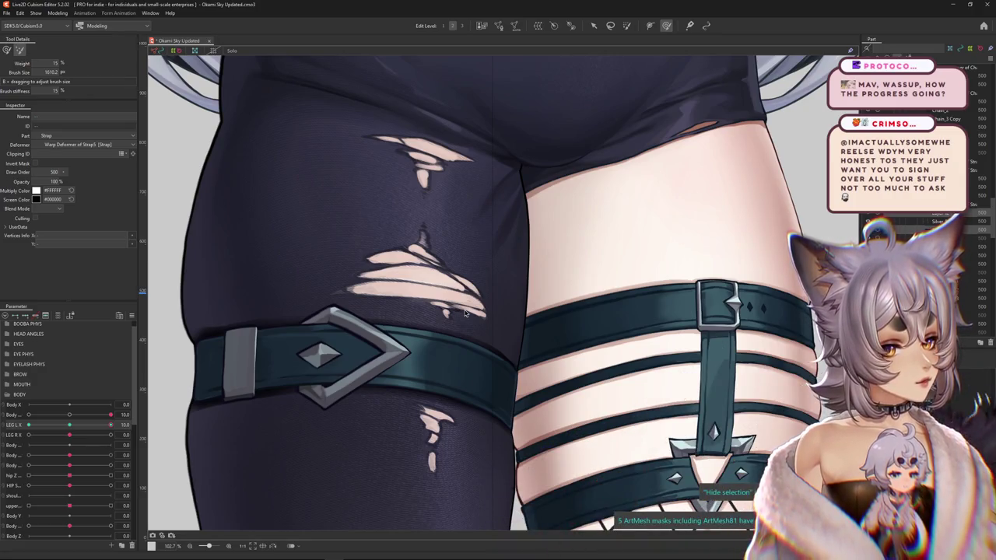
pyautogui.click(461, 342)
pyautogui.scroll(-3, 448, 249)
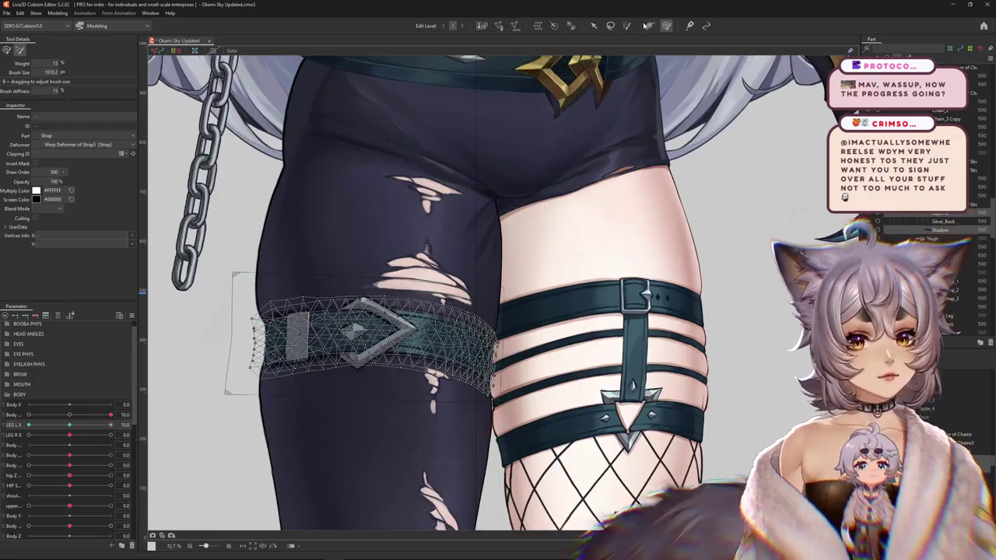
pyautogui.press('Escape')
pyautogui.moveTo(111, 425)
pyautogui.mouseDown()
pyautogui.moveTo(79, 428)
pyautogui.moveTo(360, 379)
pyautogui.moveTo(446, 398)
pyautogui.mouseUp()
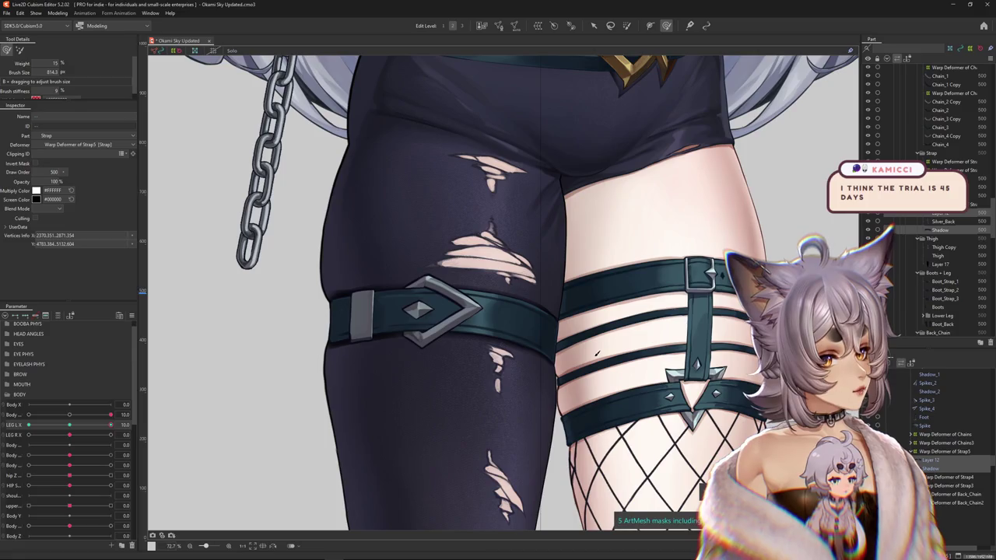
pyautogui.scroll(-10, 426, 305)
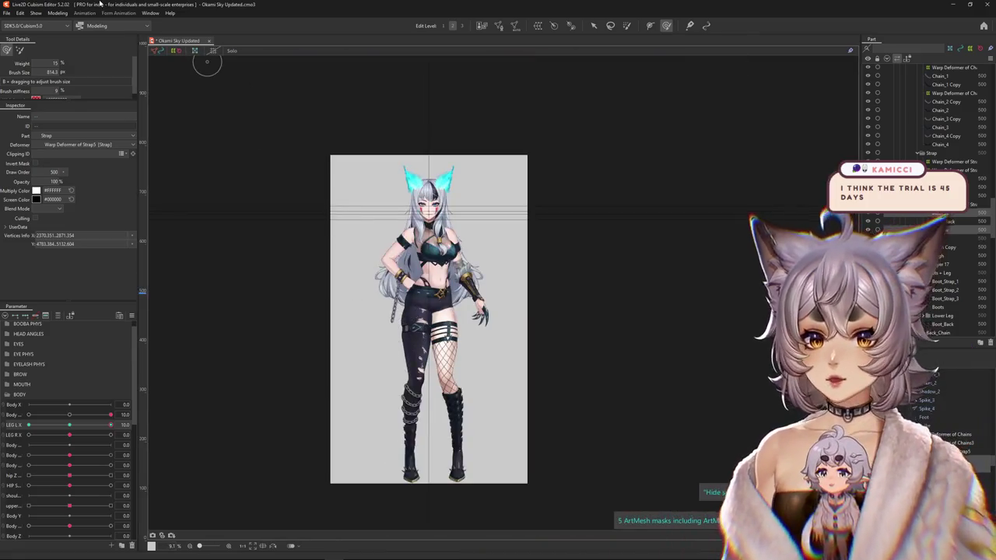
pyautogui.click(64, 13)
pyautogui.click(72, 186)
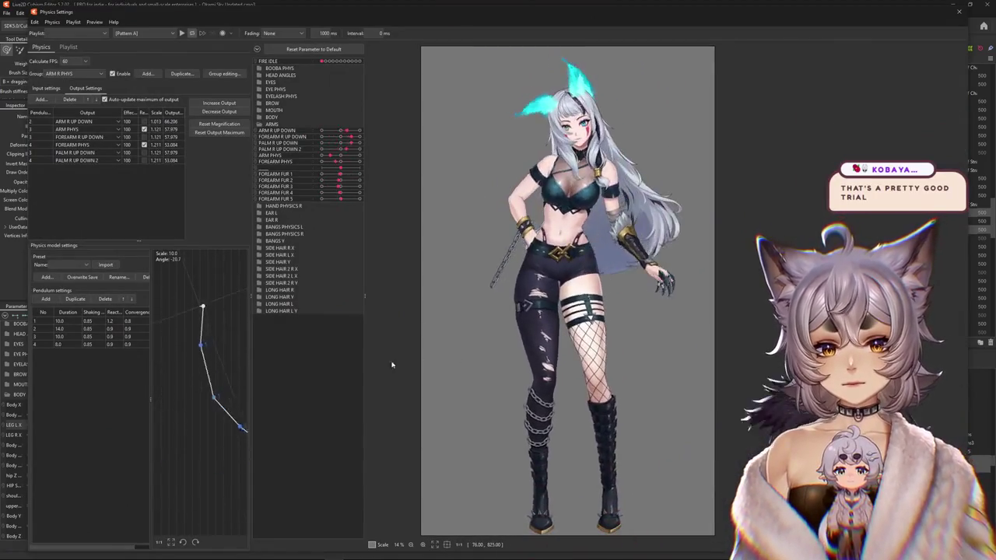
pyautogui.scroll(2, 501, 319)
pyautogui.scroll(1, 490, 324)
pyautogui.scroll(1, 475, 330)
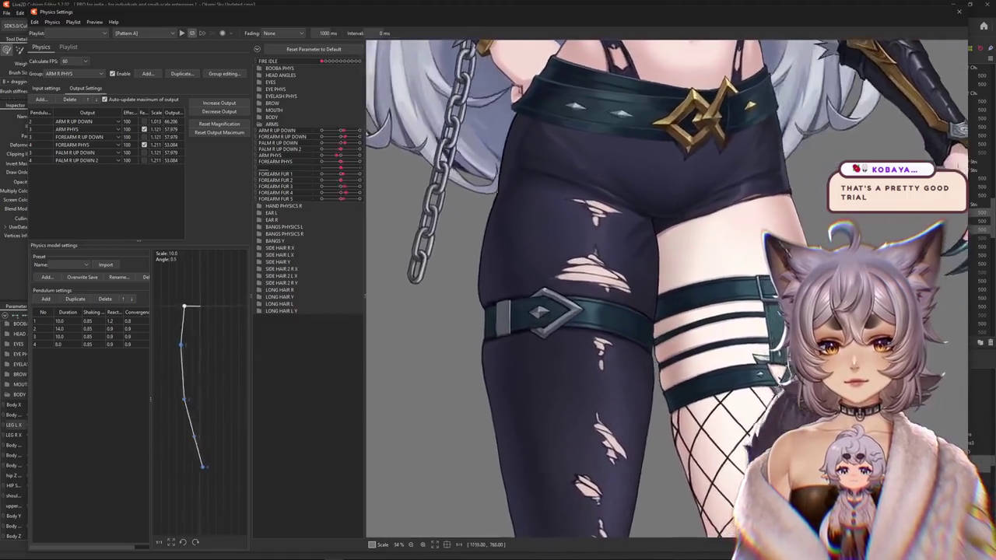
pyautogui.scroll(1, 458, 337)
pyautogui.scroll(-1, 463, 338)
pyautogui.scroll(-1, 498, 344)
pyautogui.scroll(-1, 544, 350)
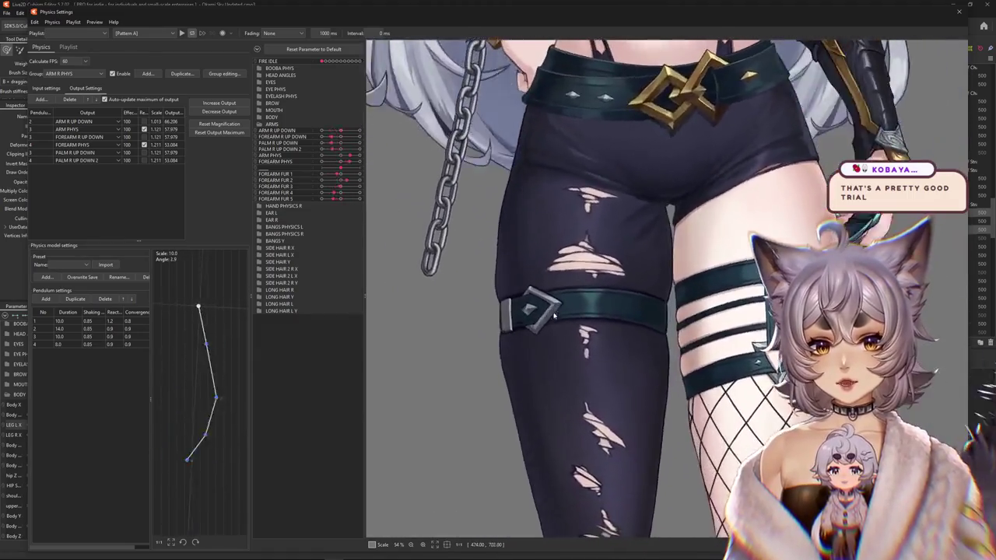
pyautogui.scroll(-2, 661, 364)
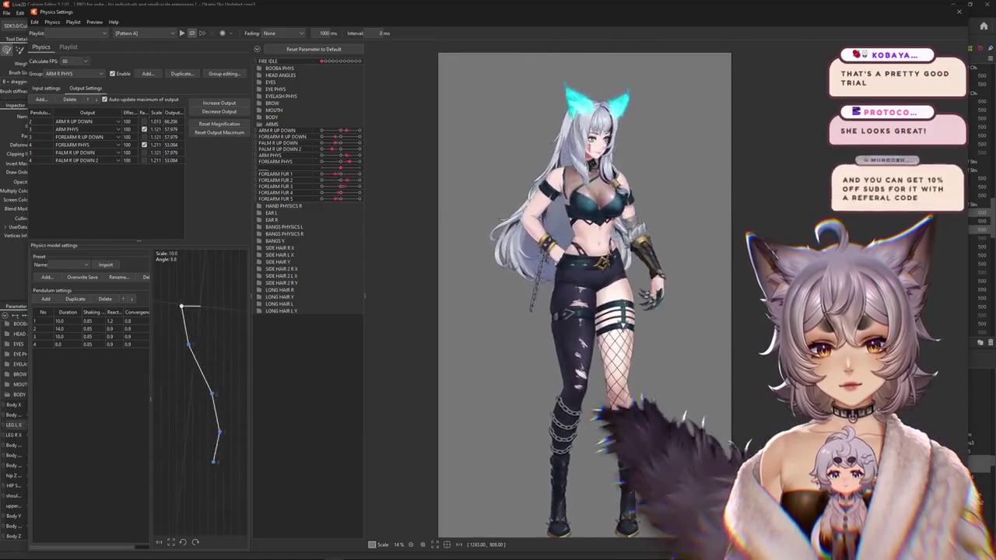
pyautogui.scroll(2, 537, 329)
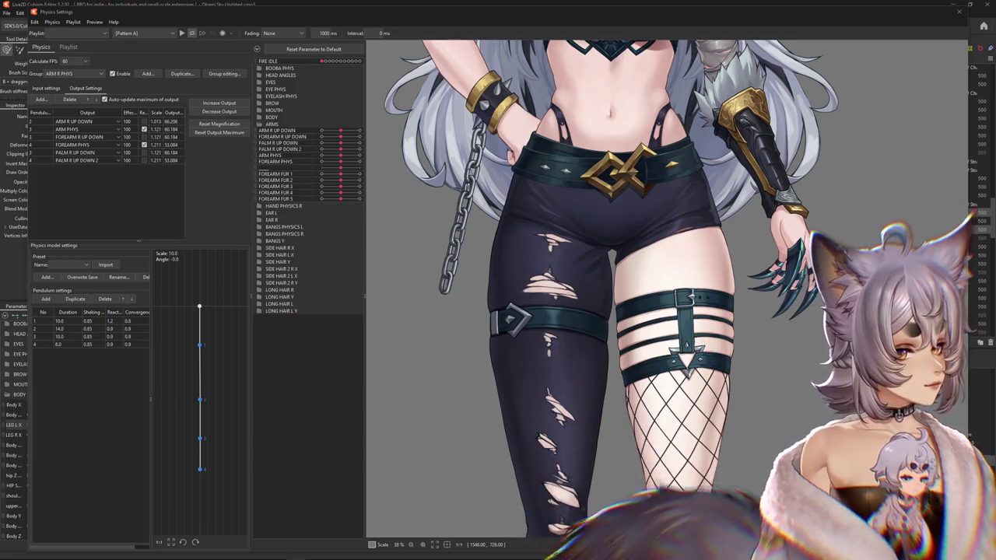
pyautogui.scroll(-2, 736, 324)
pyautogui.scroll(-2, 736, 325)
pyautogui.scroll(2, 736, 325)
pyautogui.moveTo(736, 324)
pyautogui.mouseDown()
pyautogui.moveTo(932, 291)
pyautogui.moveTo(622, 289)
pyautogui.mouseUp()
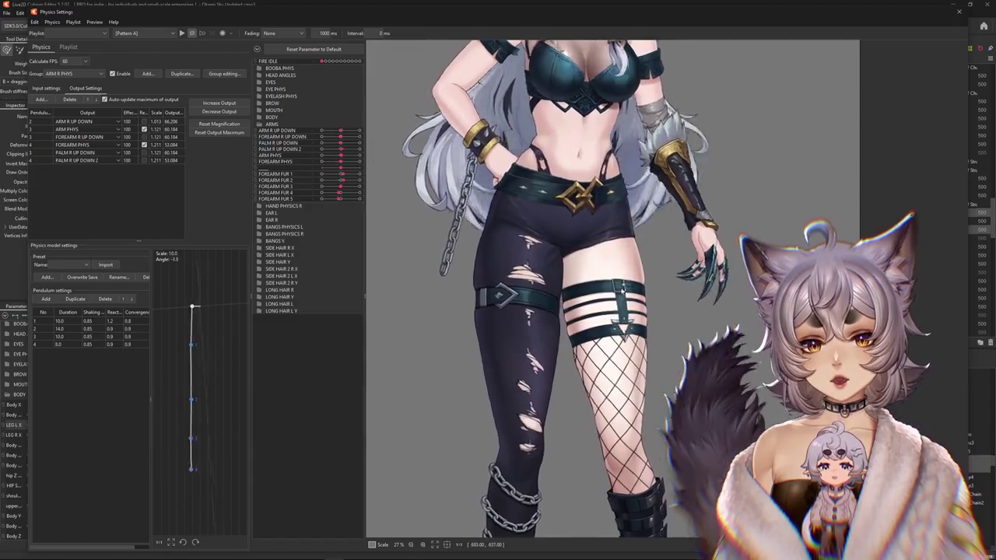
pyautogui.scroll(3, 700, 296)
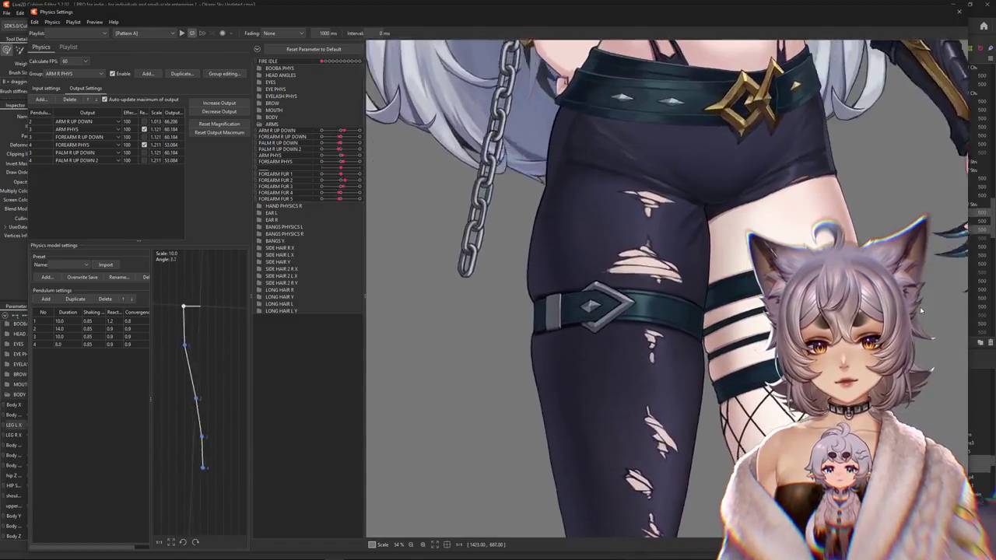
pyautogui.moveTo(920, 311); pyautogui.dragTo(650, 337)
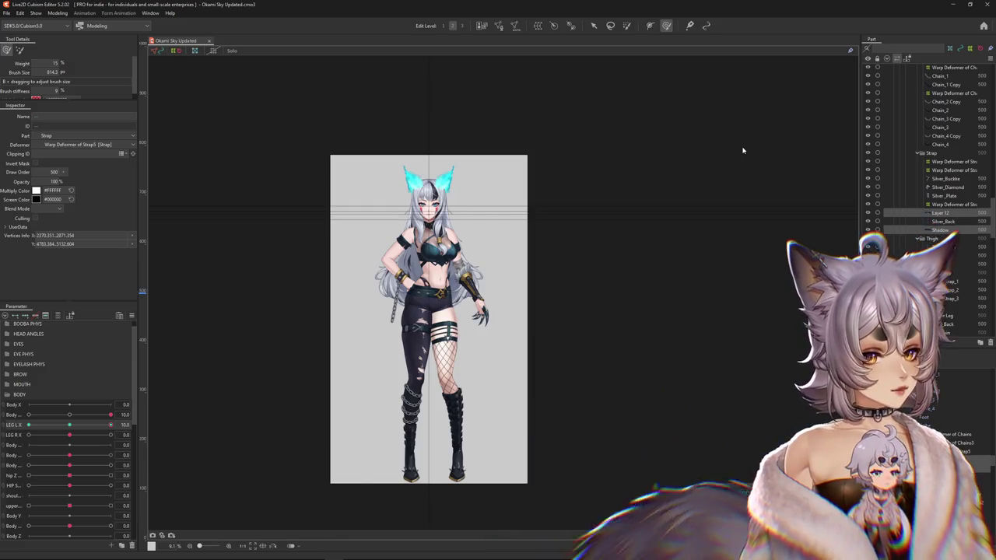
# At LEG L X 10, select the strap's warp deformer and resize the deform brush around the buckle.
pyautogui.scroll(5, 402, 299)
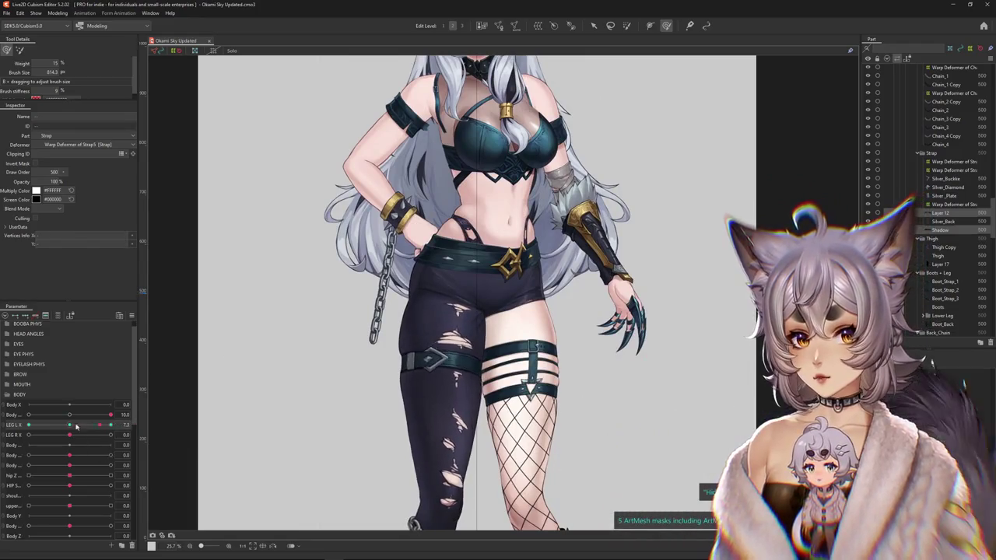
pyautogui.moveTo(69, 427); pyautogui.dragTo(111, 424)
pyautogui.scroll(2, 433, 383)
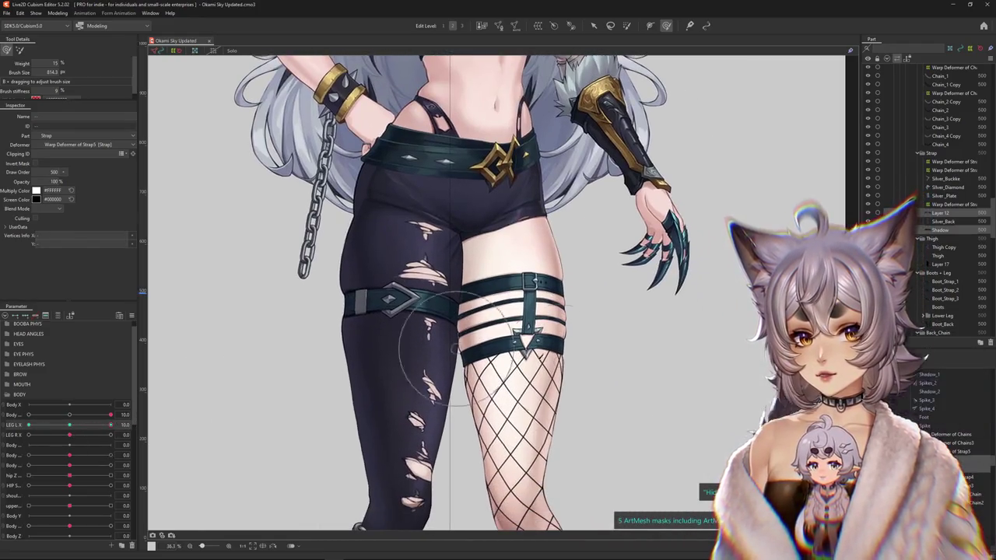
pyautogui.click(396, 300)
pyautogui.moveTo(396, 300); pyautogui.dragTo(410, 304)
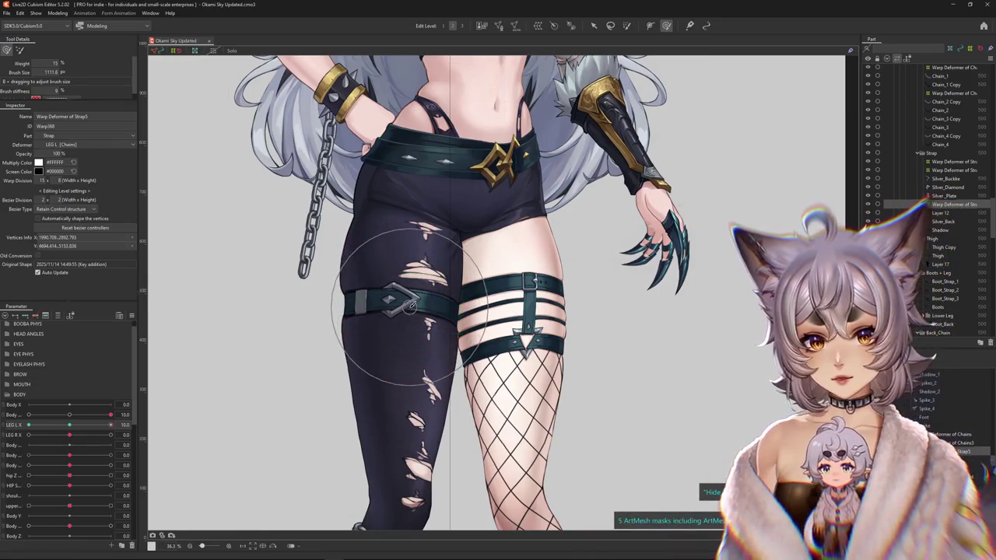
pyautogui.scroll(-2, 356, 298)
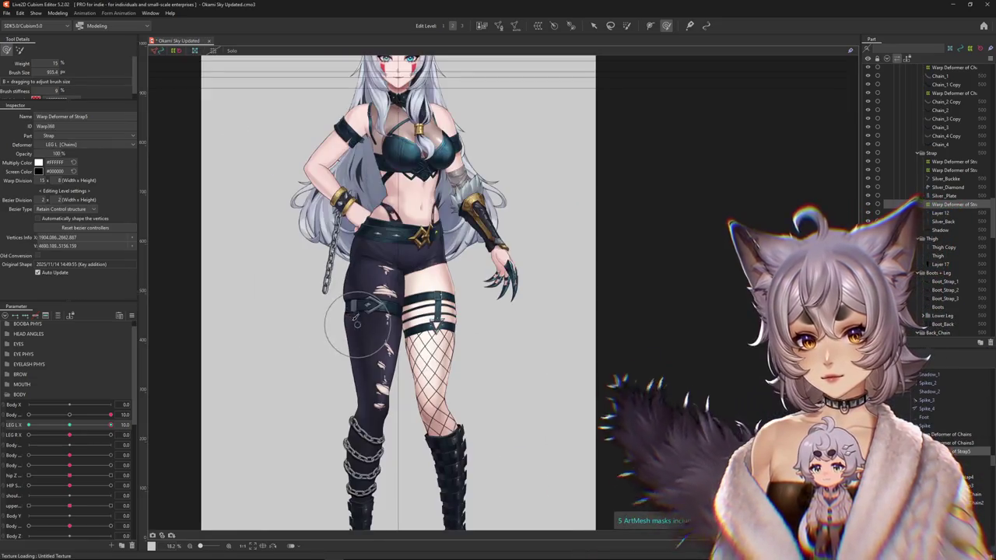
pyautogui.moveTo(75, 428); pyautogui.dragTo(111, 425)
pyautogui.scroll(2, 405, 335)
pyautogui.moveTo(350, 336); pyautogui.dragTo(370, 319)
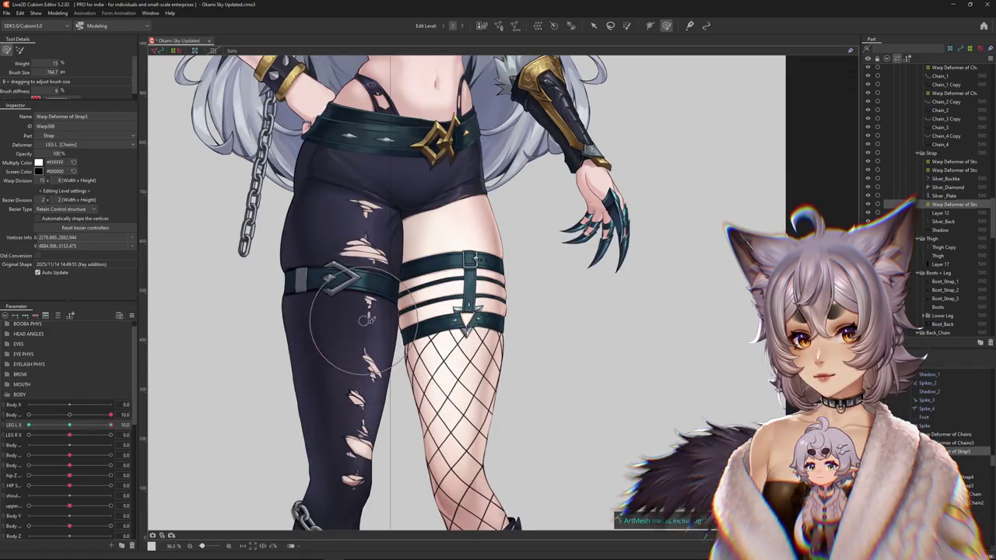
pyautogui.scroll(-1, 397, 299)
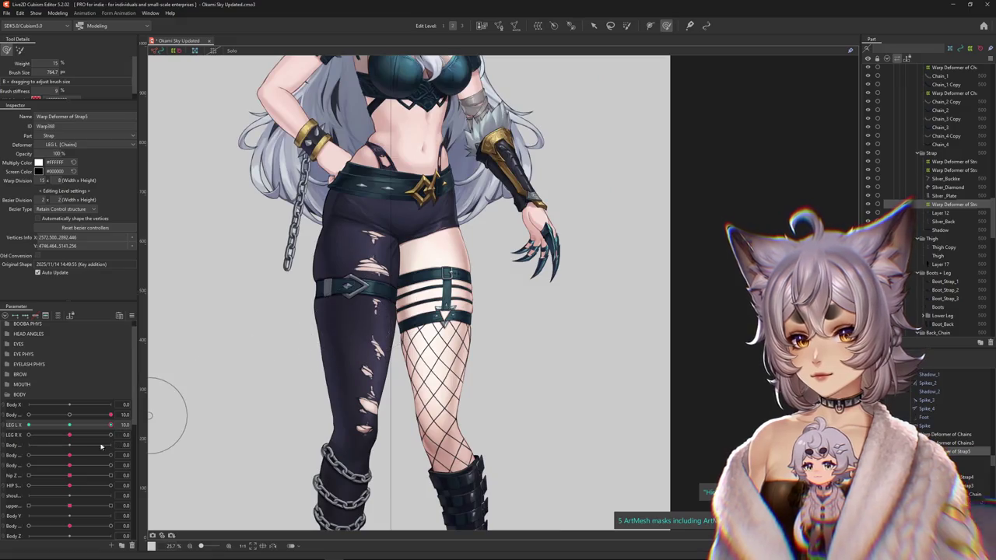
pyautogui.scroll(2, 360, 282)
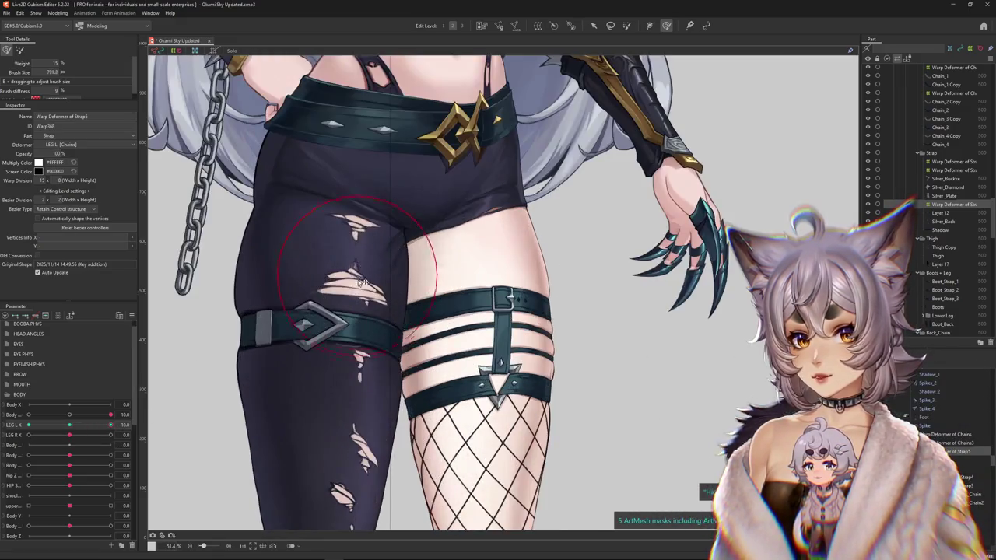
pyautogui.scroll(-2, 336, 391)
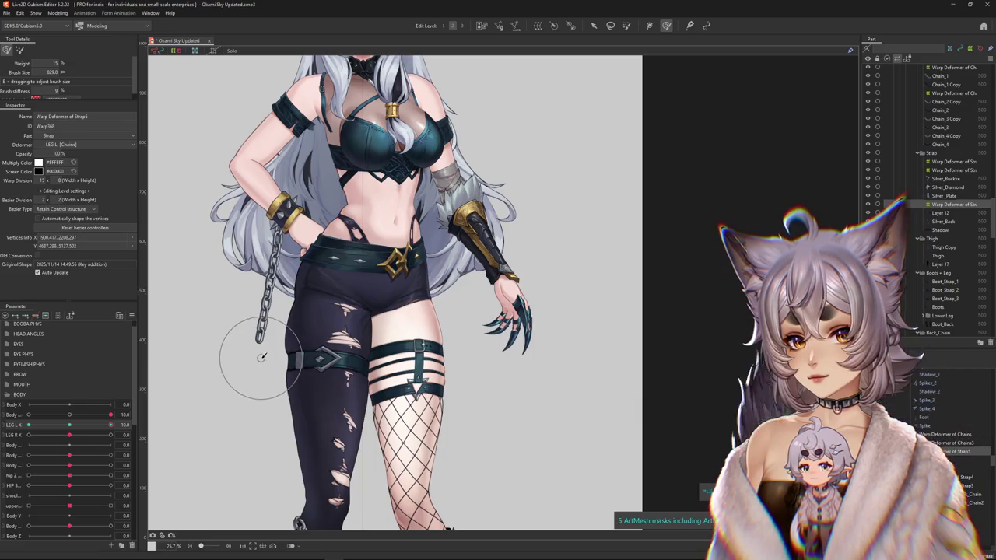
# Scrub LEG L X with a larger deform brush to check how the thigh straps deform.
pyautogui.moveTo(75, 430); pyautogui.dragTo(58, 428)
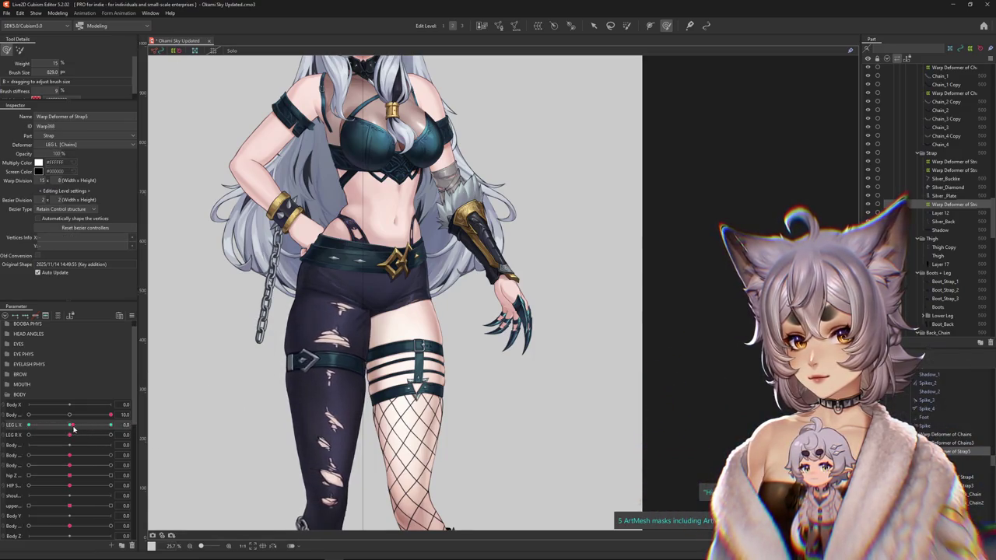
pyautogui.scroll(2, 316, 364)
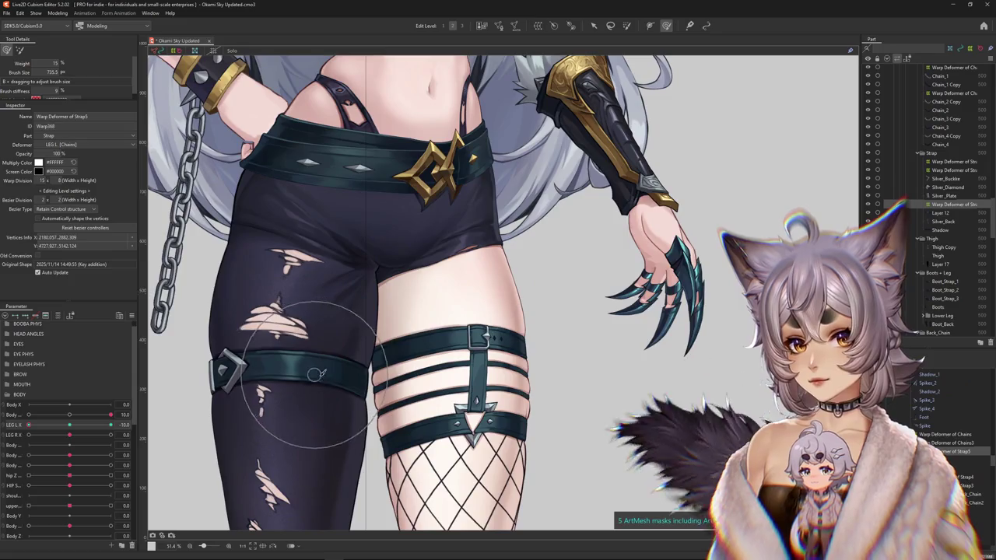
pyautogui.moveTo(285, 367); pyautogui.dragTo(319, 351)
pyautogui.moveTo(69, 428); pyautogui.dragTo(28, 426)
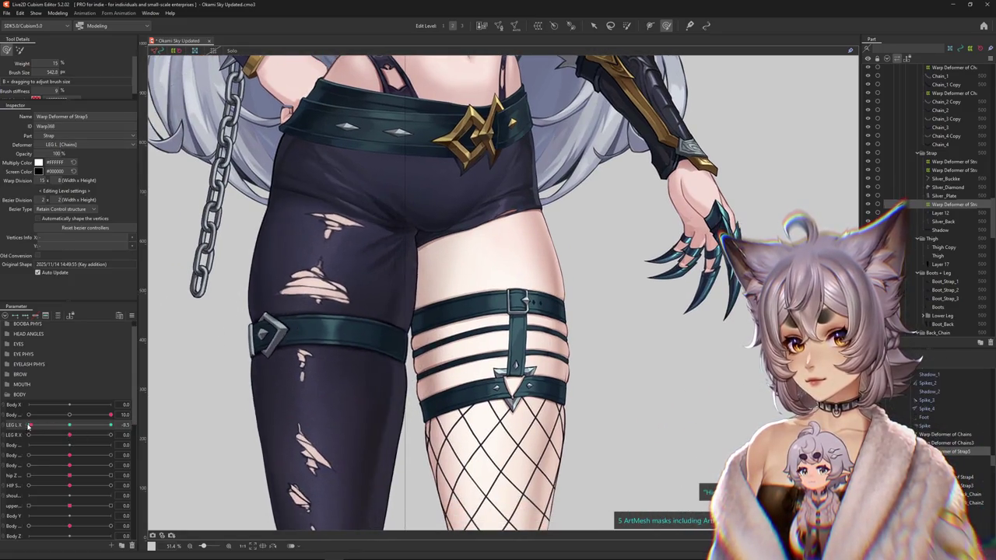
pyautogui.moveTo(412, 327); pyautogui.dragTo(395, 327)
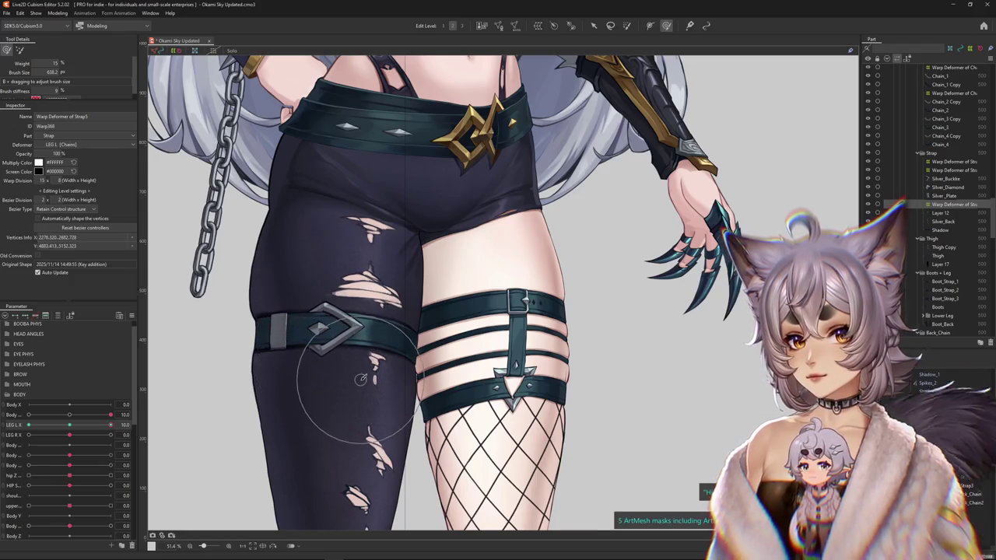
pyautogui.moveTo(58, 435); pyautogui.dragTo(2, 436)
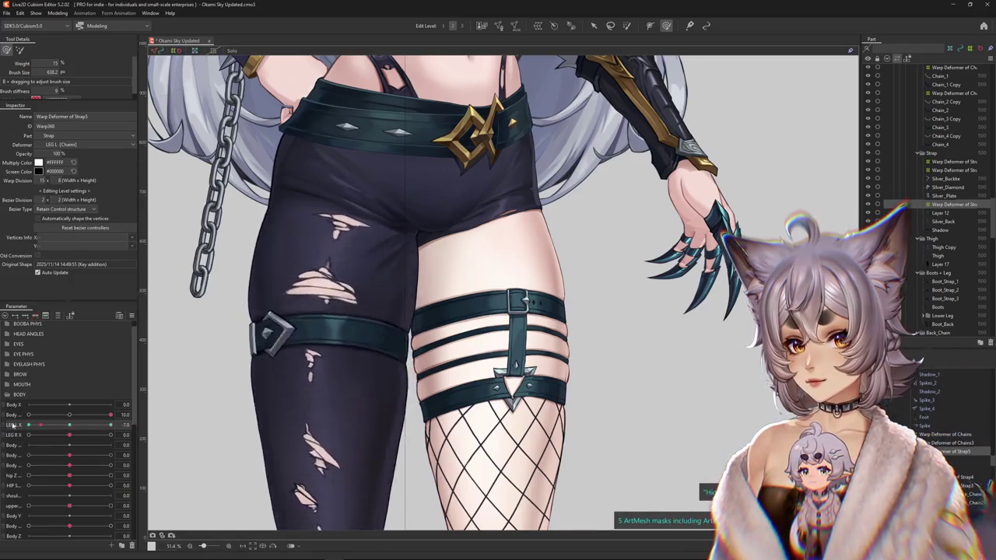
pyautogui.scroll(-3, 177, 402)
pyautogui.scroll(1, 177, 402)
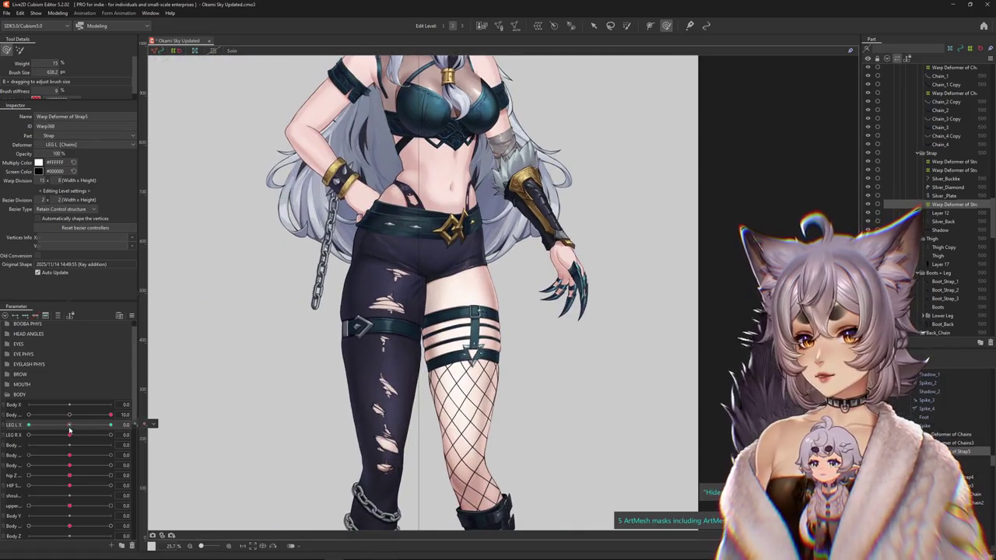
# Reset Body to 0 and push LEG R X to -10 to pose the fishnet leg.
pyautogui.click(69, 430)
pyautogui.moveTo(69, 434); pyautogui.dragTo(99, 426)
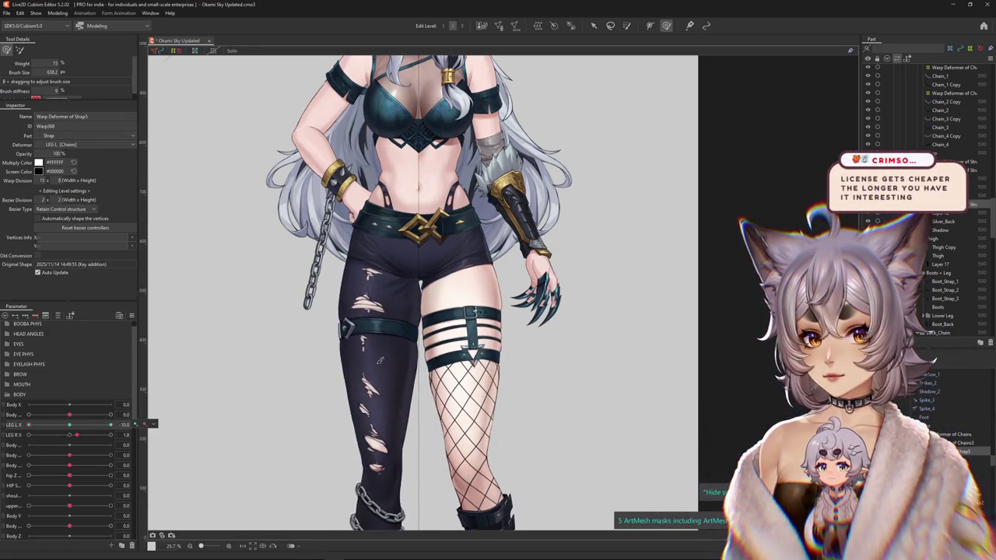
pyautogui.scroll(3, 505, 373)
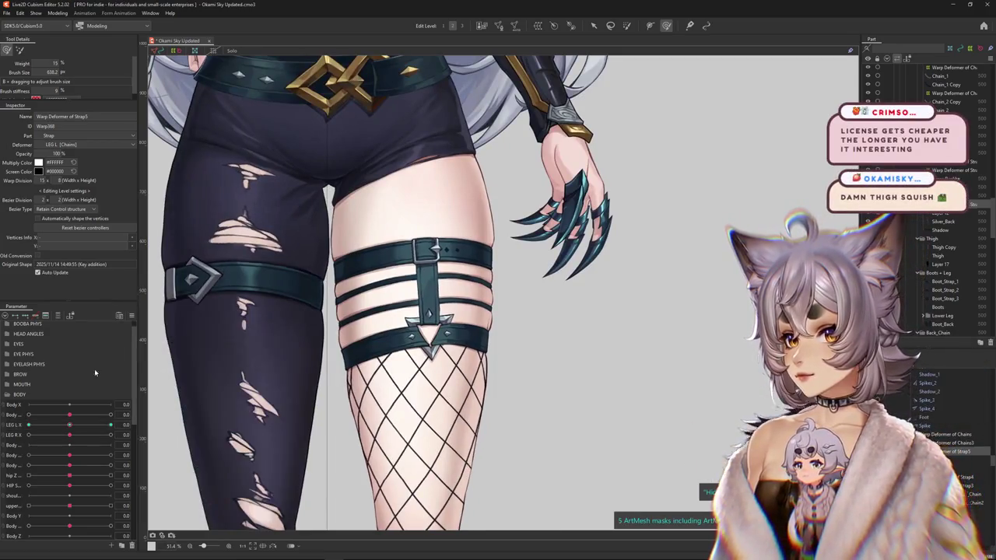
pyautogui.moveTo(70, 435); pyautogui.dragTo(29, 435)
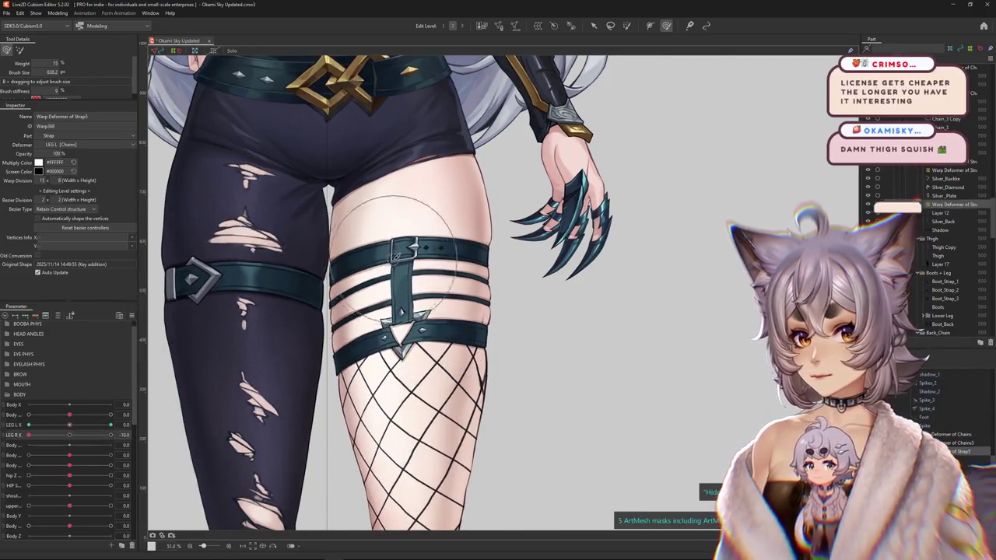
pyautogui.scroll(3, 408, 252)
# Select Buckle, Silver Diamon_1 and Straps_1 in turn, scrubbing LEG R X to watch each deform.
pyautogui.rightClick(431, 264)
pyautogui.click(451, 284)
pyautogui.scroll(-1, 595, 336)
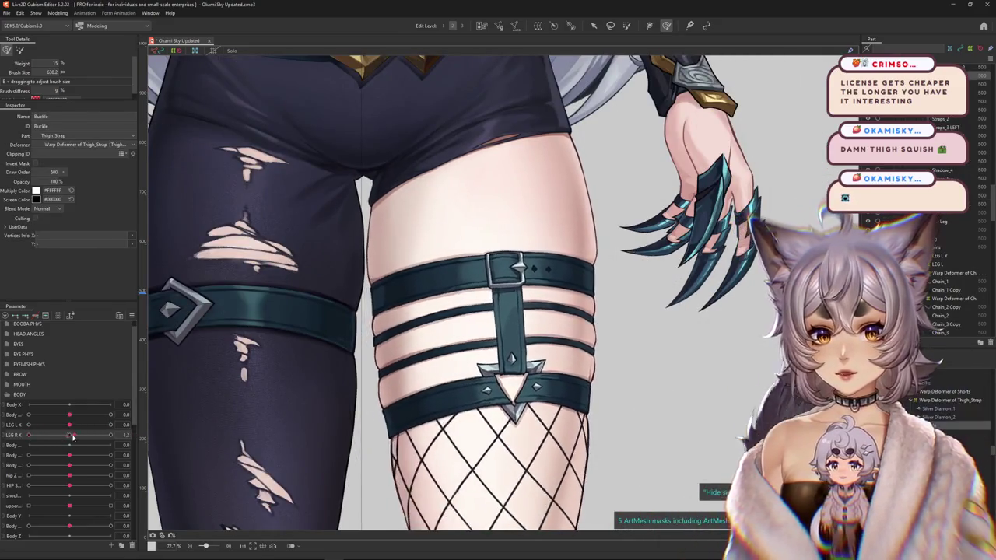
pyautogui.moveTo(68, 438); pyautogui.dragTo(29, 435)
pyautogui.click(931, 409)
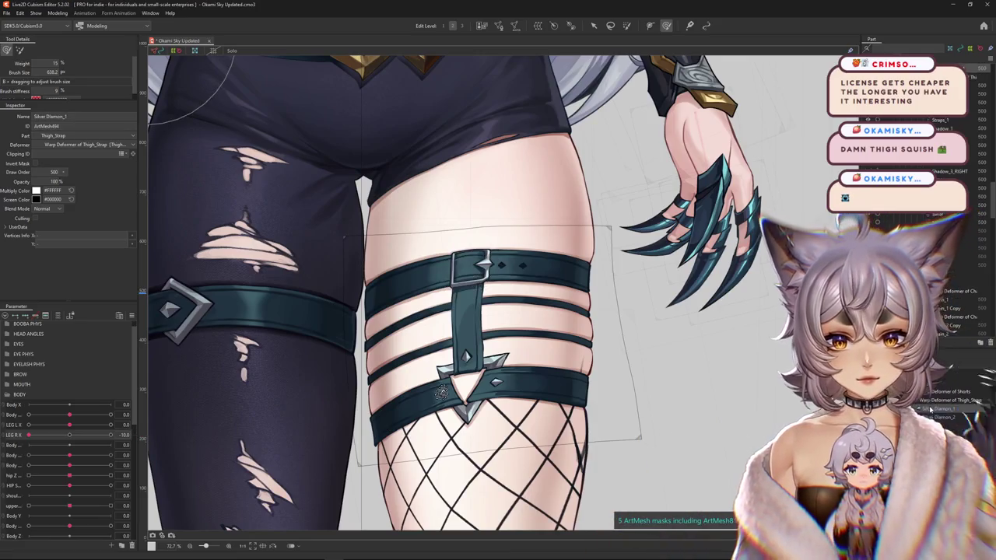
pyautogui.scroll(3, 521, 339)
pyautogui.scroll(-2, 454, 305)
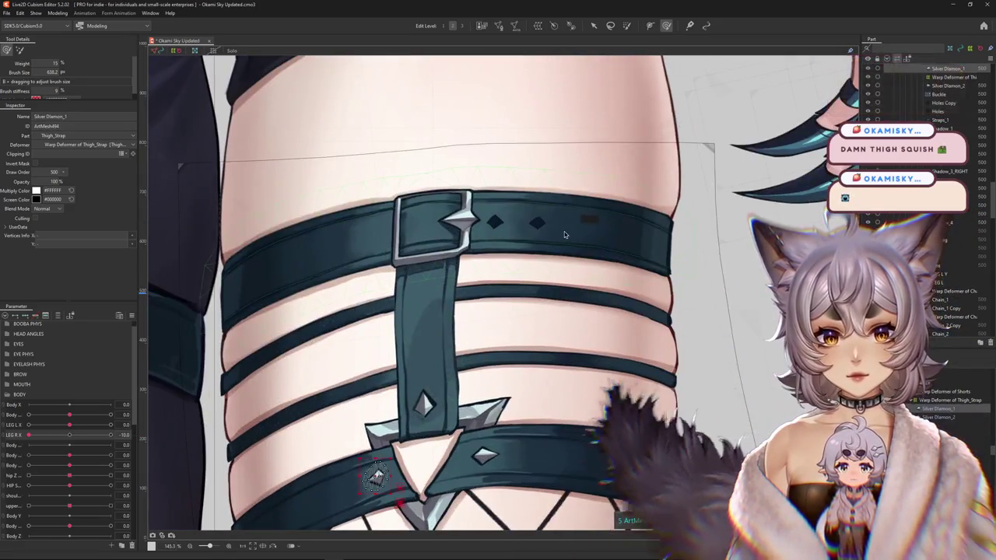
pyautogui.click(564, 231)
pyautogui.scroll(-1, 454, 292)
pyautogui.moveTo(65, 441); pyautogui.dragTo(35, 436)
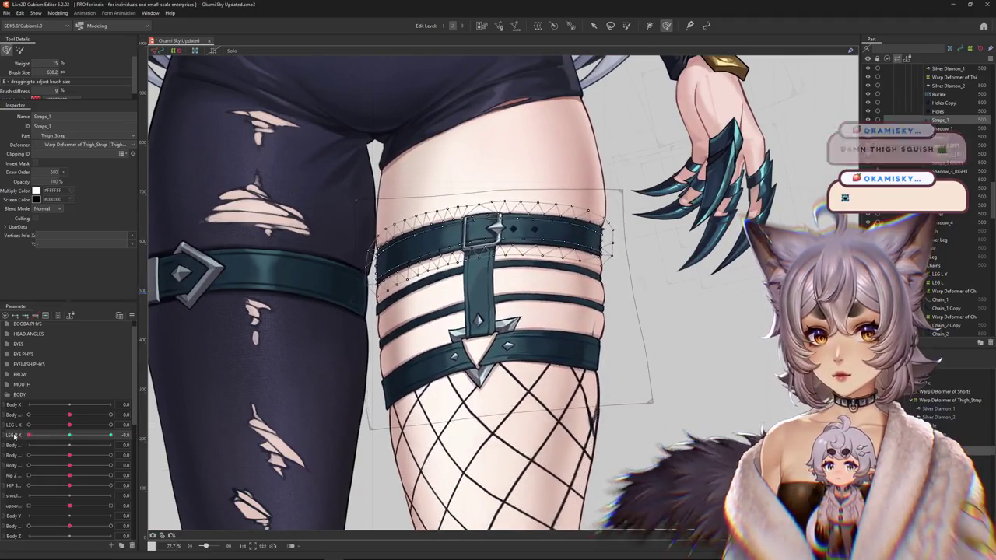
pyautogui.scroll(3, 465, 241)
# Select the buckle together with both diamond holes, undoing a trial sideways move.
pyautogui.click(473, 238)
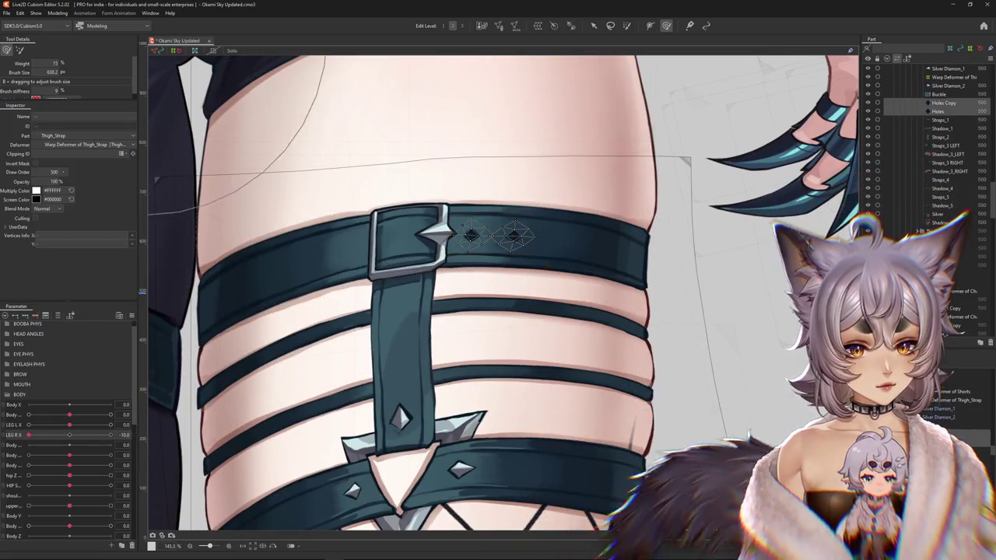
pyautogui.moveTo(339, 175); pyautogui.dragTo(585, 333)
pyautogui.moveTo(443, 241); pyautogui.dragTo(556, 243)
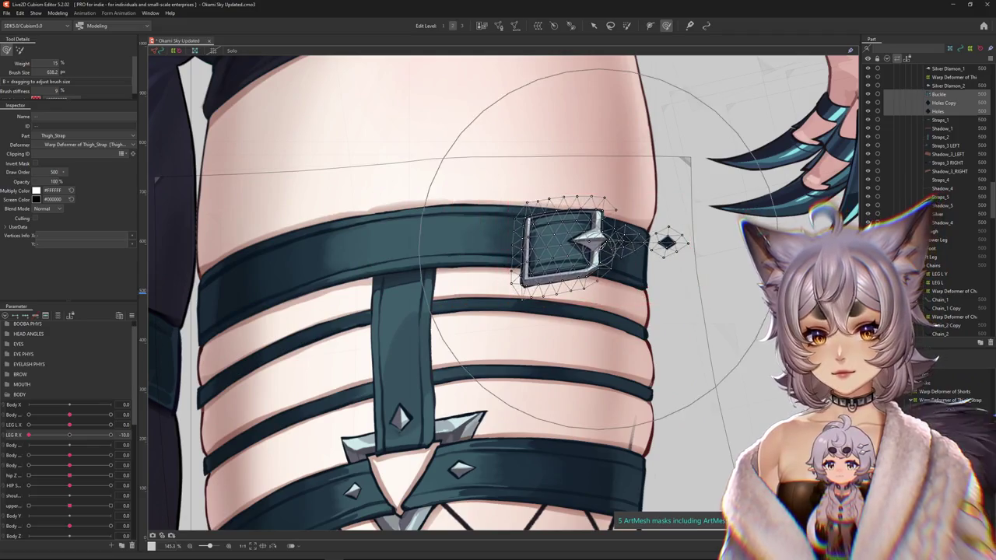
pyautogui.hotkey('ctrl', 'z')
pyautogui.scroll(-2, 513, 298)
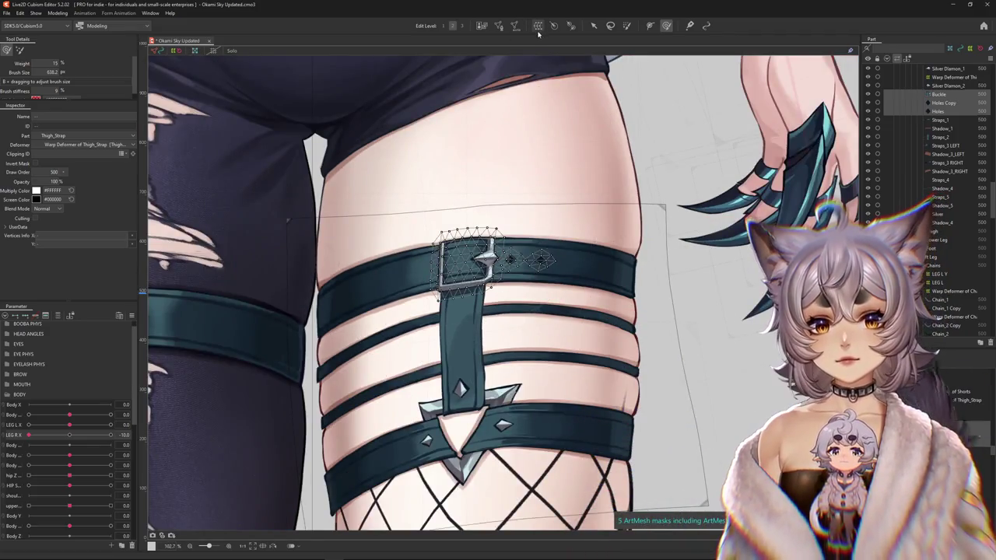
# Reset LEG R X to 0 and create Warp Deformer of Thigh_Strap2 as parent of the buckle and holes.
pyautogui.click(86, 431)
pyautogui.click(515, 27)
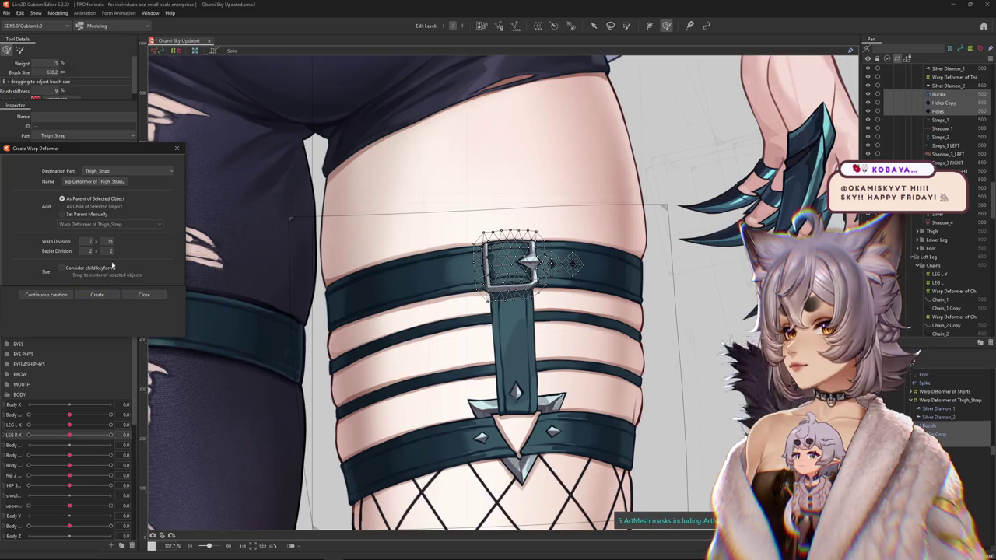
pyautogui.click(96, 294)
pyautogui.scroll(3, 451, 274)
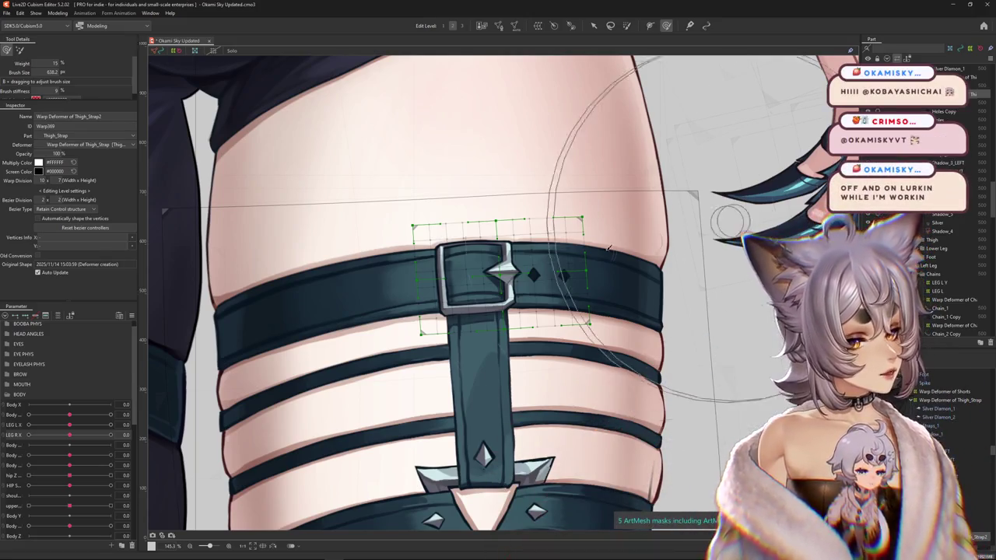
pyautogui.moveTo(69, 435); pyautogui.dragTo(2, 438)
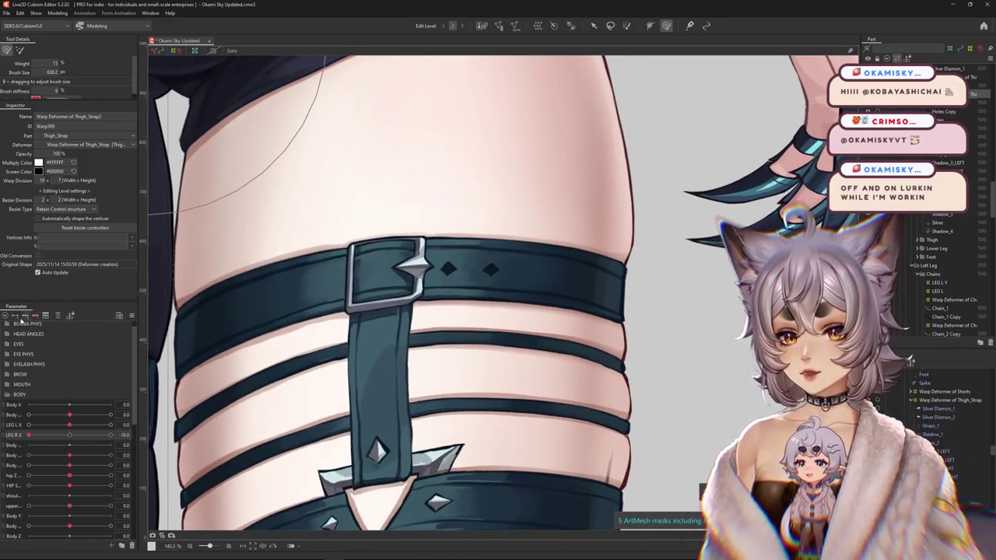
# Zoom in on the buckle and brush its warp deformer to follow the thigh.
pyautogui.moveTo(251, 311); pyautogui.dragTo(273, 331)
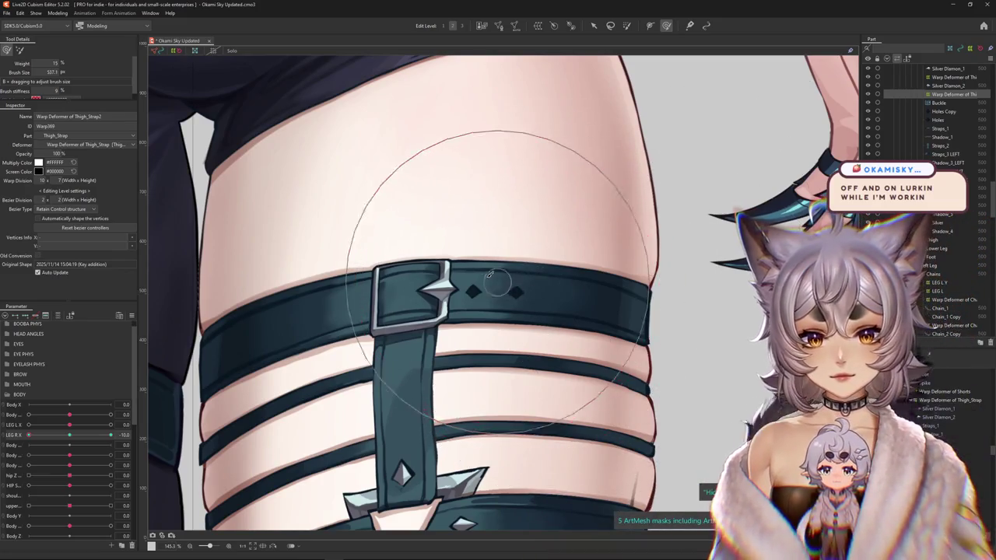
pyautogui.scroll(1, 489, 274)
pyautogui.moveTo(467, 273)
pyautogui.mouseDown()
pyautogui.moveTo(425, 268)
pyautogui.moveTo(386, 279)
pyautogui.moveTo(398, 250)
pyautogui.mouseUp()
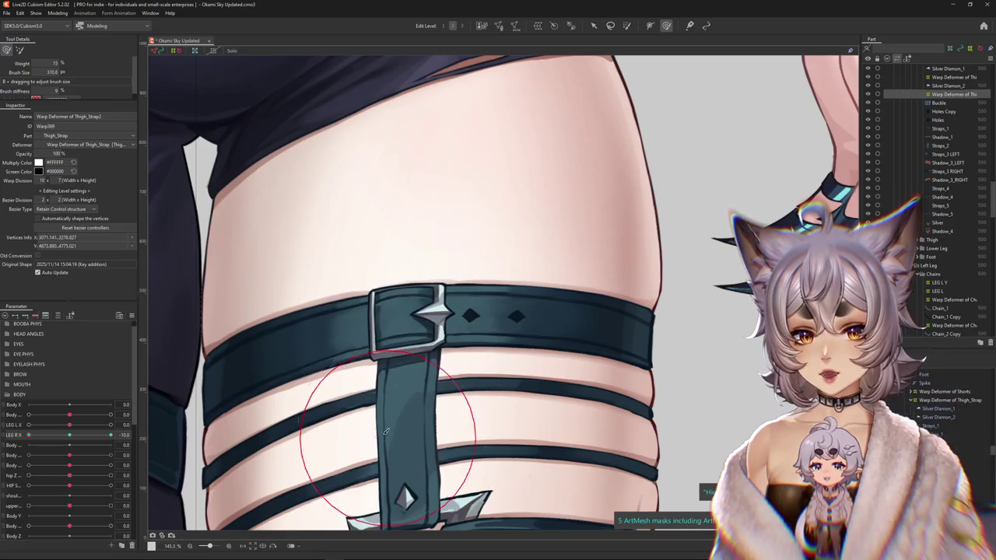
pyautogui.moveTo(425, 406); pyautogui.dragTo(455, 400)
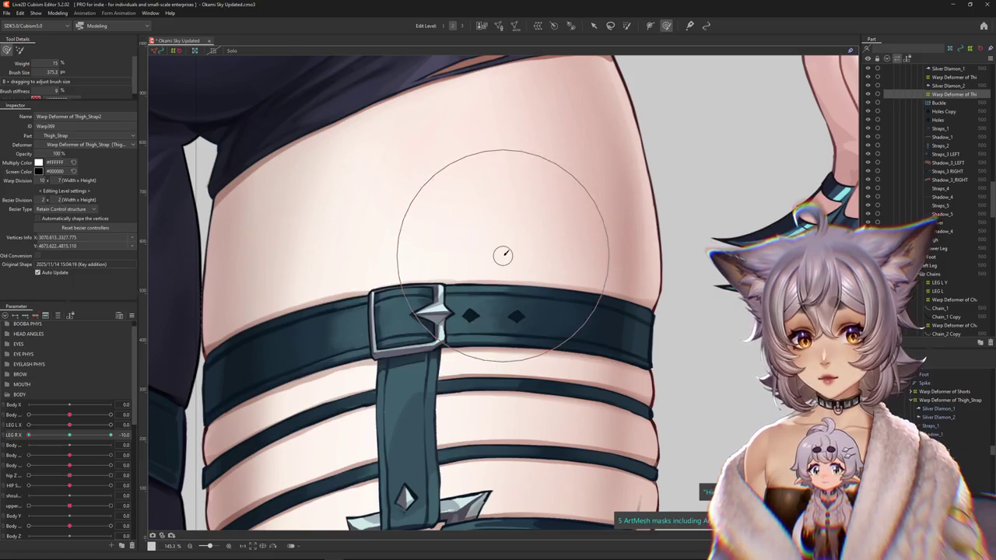
# Enlarge the deform brush over the buckle and swing LEG R X to its extreme to inspect the strap.
pyautogui.moveTo(503, 255); pyautogui.dragTo(489, 245)
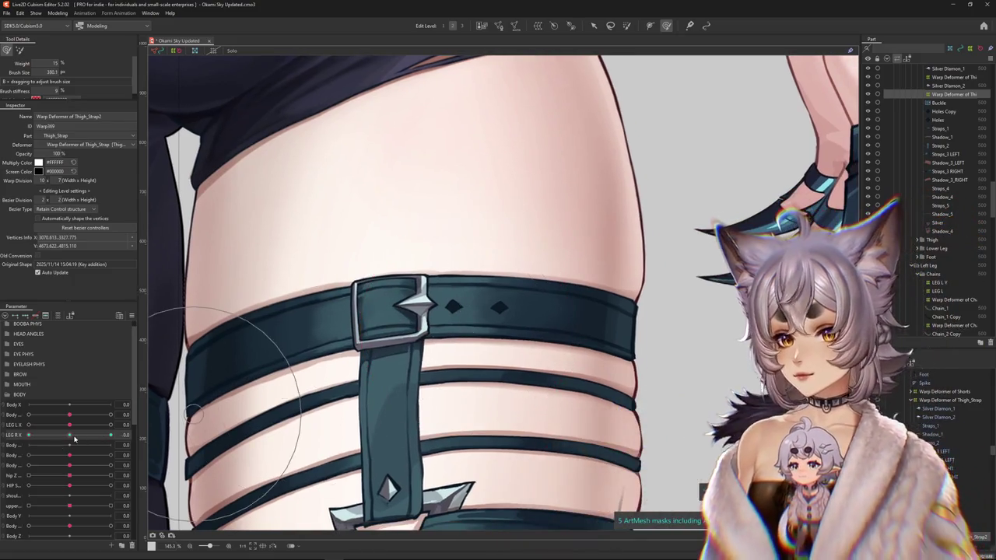
pyautogui.scroll(-3, 256, 380)
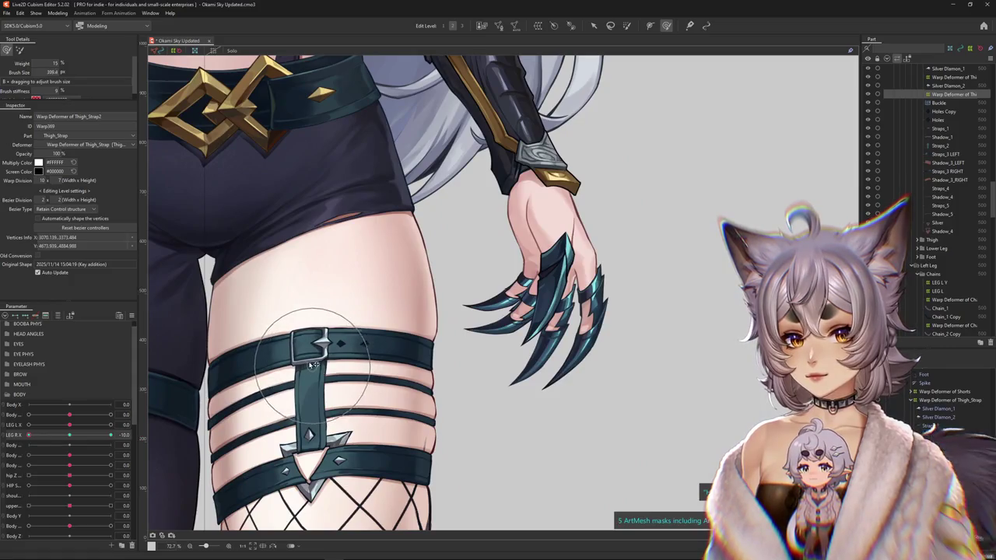
pyautogui.moveTo(307, 346); pyautogui.dragTo(340, 348)
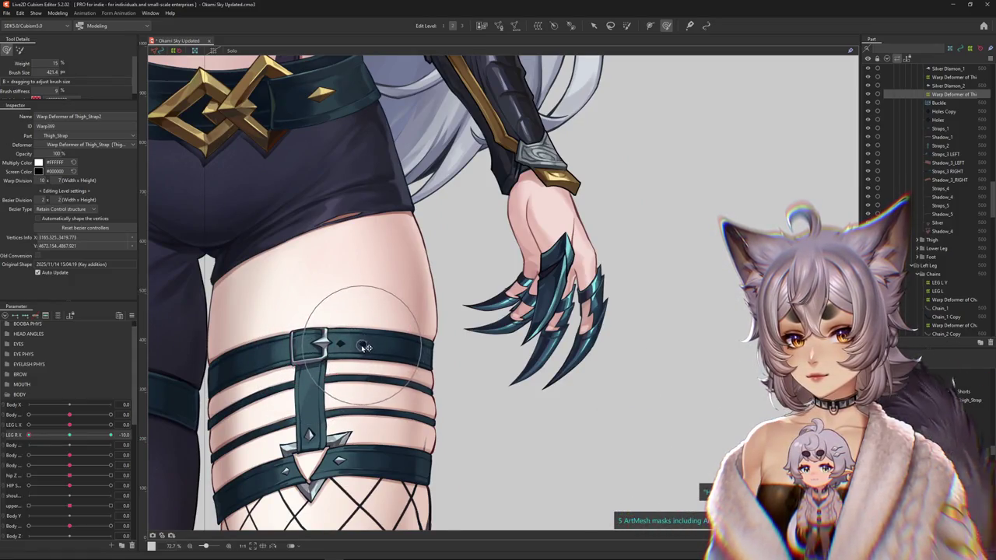
pyautogui.scroll(2, 389, 336)
pyautogui.moveTo(28, 435); pyautogui.dragTo(122, 442)
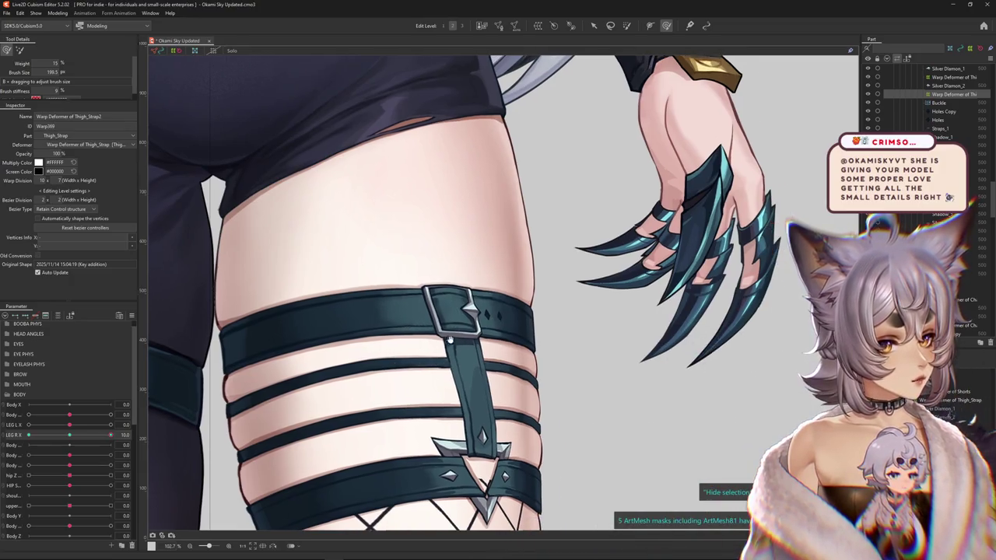
# Brush the Thigh_Strap2 warp grid so the lower buckle follows the thigh, then test with LEG R X.
pyautogui.scroll(3, 294, 199)
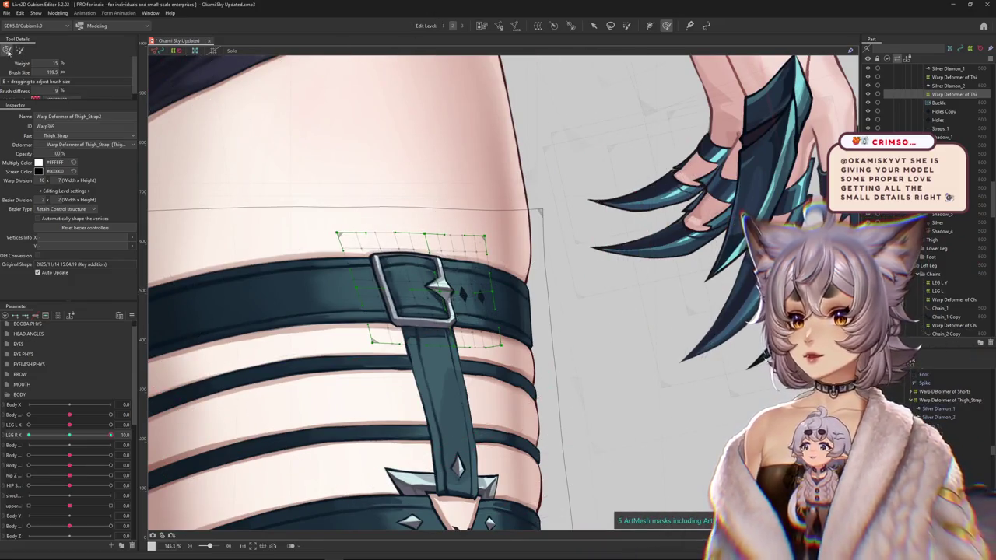
pyautogui.moveTo(423, 237)
pyautogui.mouseDown()
pyautogui.moveTo(418, 271)
pyautogui.moveTo(433, 300)
pyautogui.mouseUp()
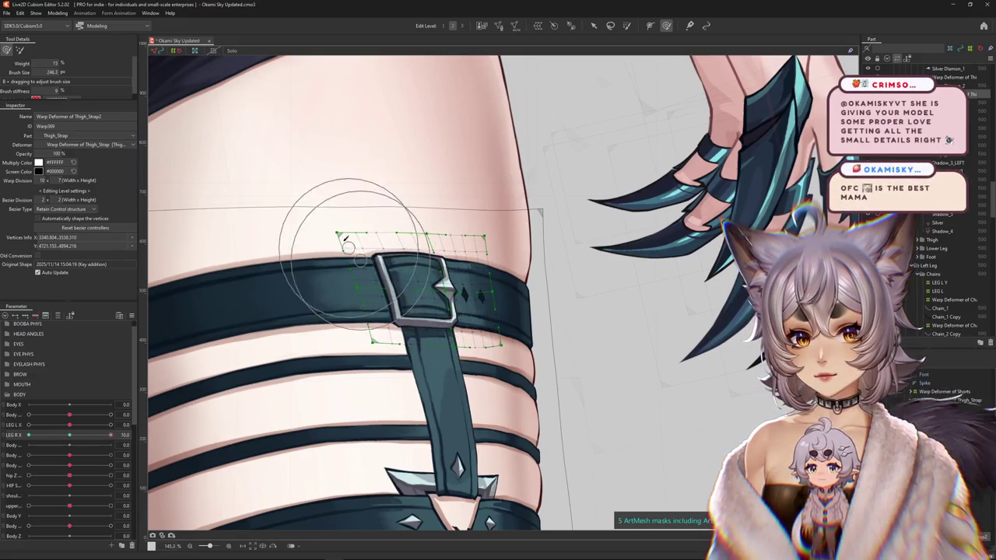
pyautogui.moveTo(346, 239); pyautogui.dragTo(418, 270)
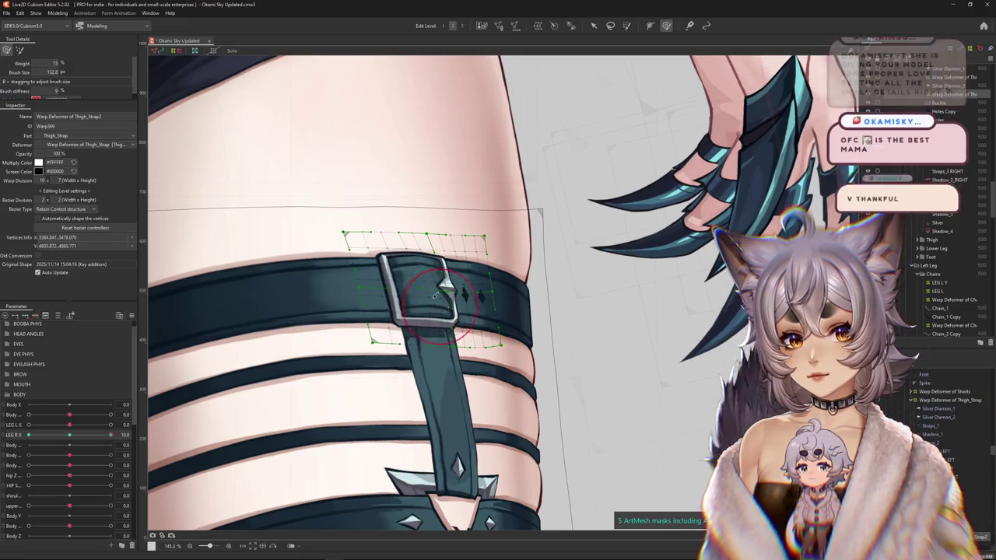
pyautogui.moveTo(407, 245); pyautogui.dragTo(418, 254)
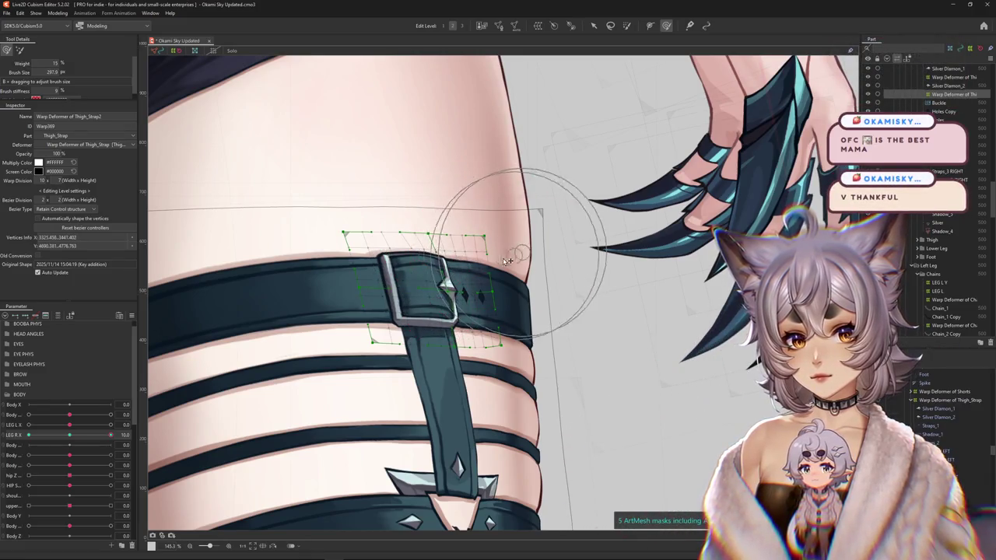
pyautogui.moveTo(510, 310)
pyautogui.mouseDown()
pyautogui.moveTo(337, 258)
pyautogui.moveTo(334, 282)
pyautogui.moveTo(378, 403)
pyautogui.moveTo(486, 384)
pyautogui.mouseUp()
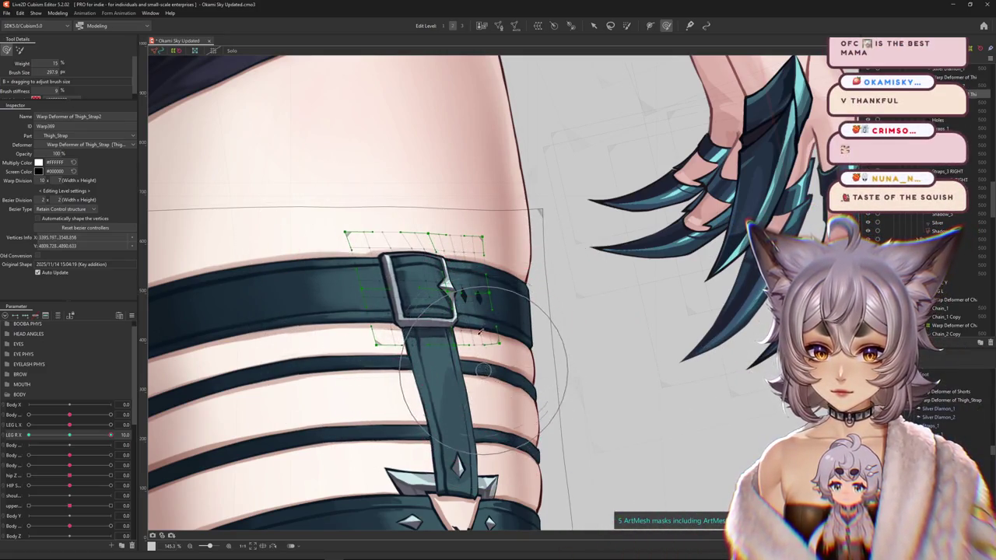
pyautogui.moveTo(405, 271); pyautogui.dragTo(438, 314)
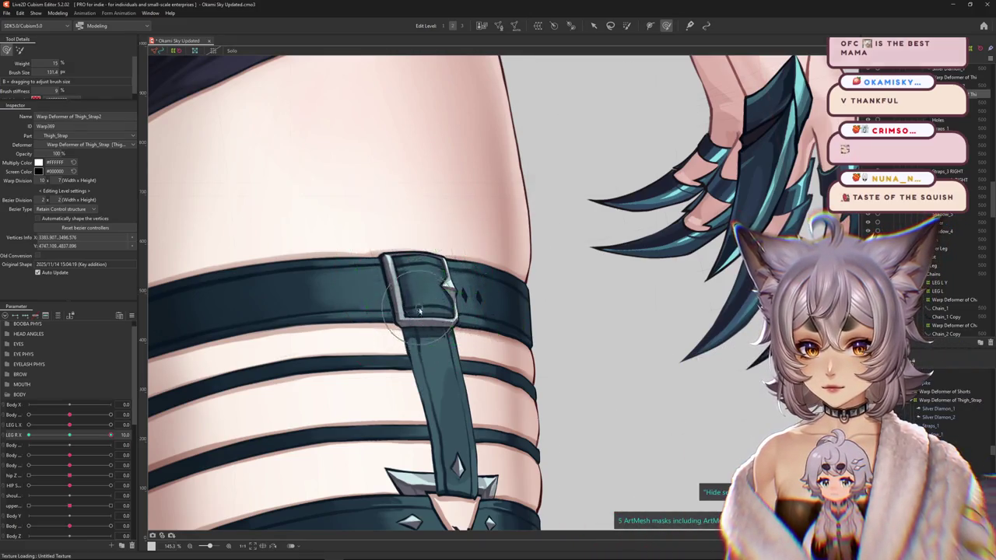
pyautogui.scroll(-5, 418, 311)
pyautogui.moveTo(94, 435)
pyautogui.mouseDown()
pyautogui.moveTo(113, 440)
pyautogui.moveTo(64, 444)
pyautogui.moveTo(70, 436)
pyautogui.mouseUp()
# Zoom in and resize the deform brush over the buckle for further edits.
pyautogui.scroll(2, 421, 319)
pyautogui.scroll(2, 354, 292)
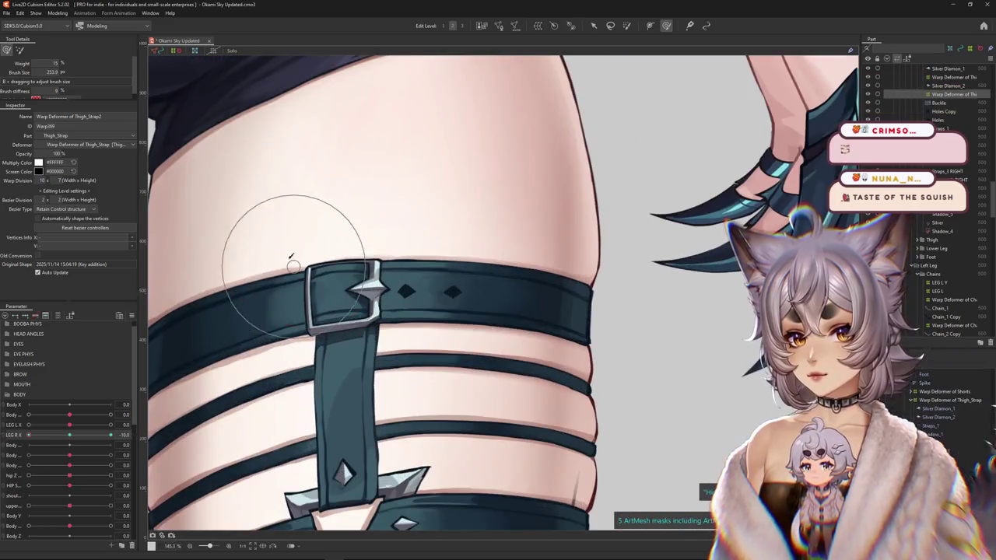
pyautogui.moveTo(381, 225); pyautogui.dragTo(383, 299)
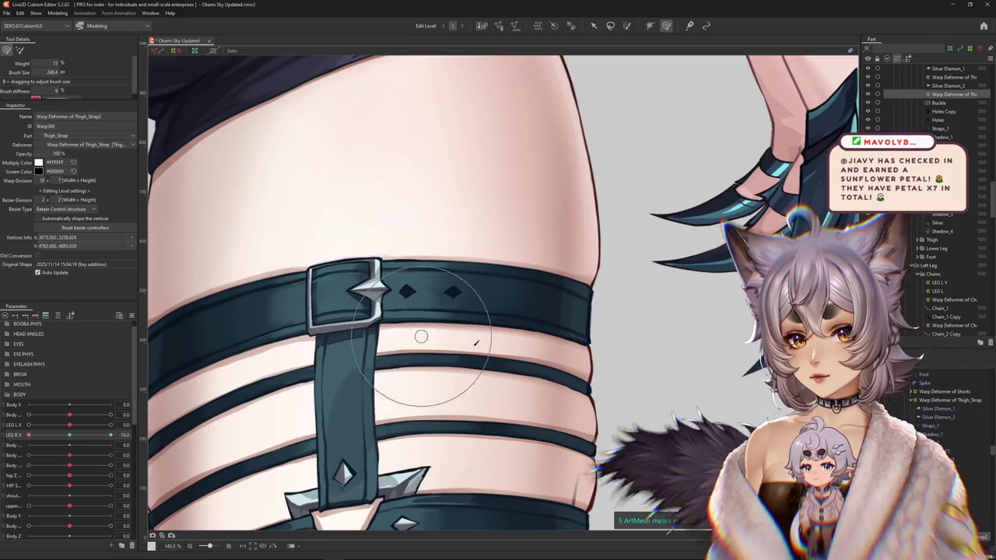
pyautogui.moveTo(395, 414)
pyautogui.mouseDown()
pyautogui.moveTo(333, 256)
pyautogui.moveTo(323, 195)
pyautogui.moveTo(314, 248)
pyautogui.mouseUp()
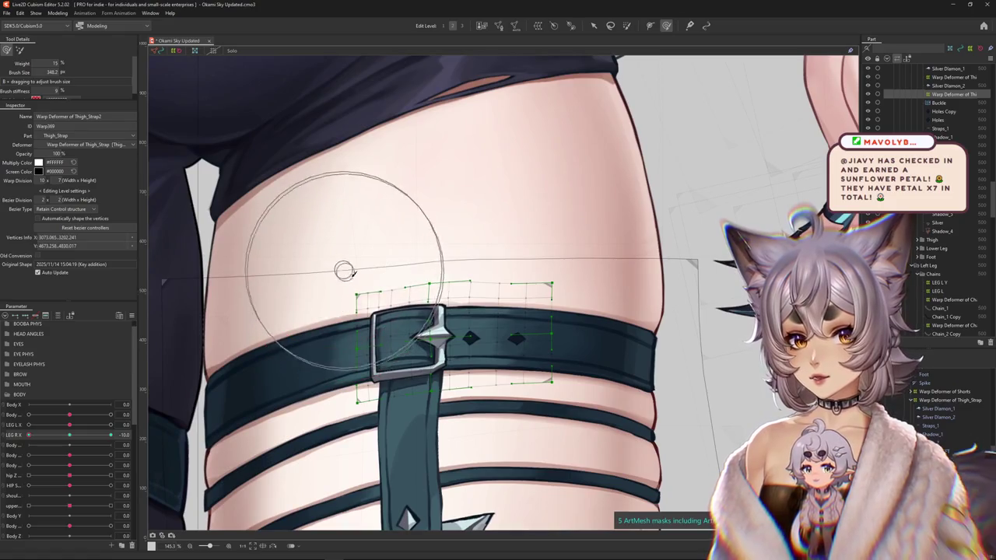
# Enlarge the deform brush and reshape the warp along the band's right side and buckle's lower edge.
pyautogui.scroll(5, 416, 358)
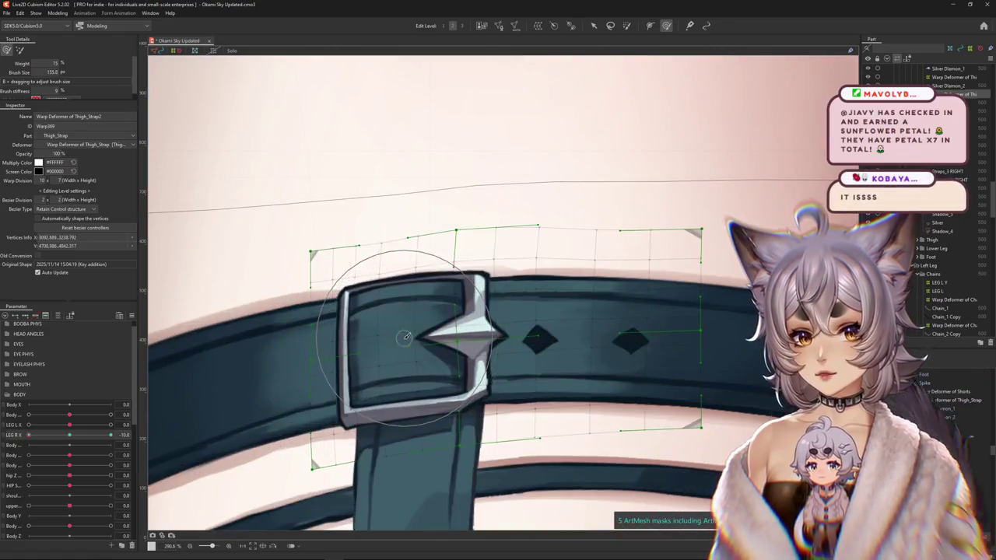
pyautogui.moveTo(419, 384); pyautogui.dragTo(472, 392)
pyautogui.moveTo(533, 456)
pyautogui.mouseDown()
pyautogui.moveTo(480, 413)
pyautogui.moveTo(612, 394)
pyautogui.mouseUp()
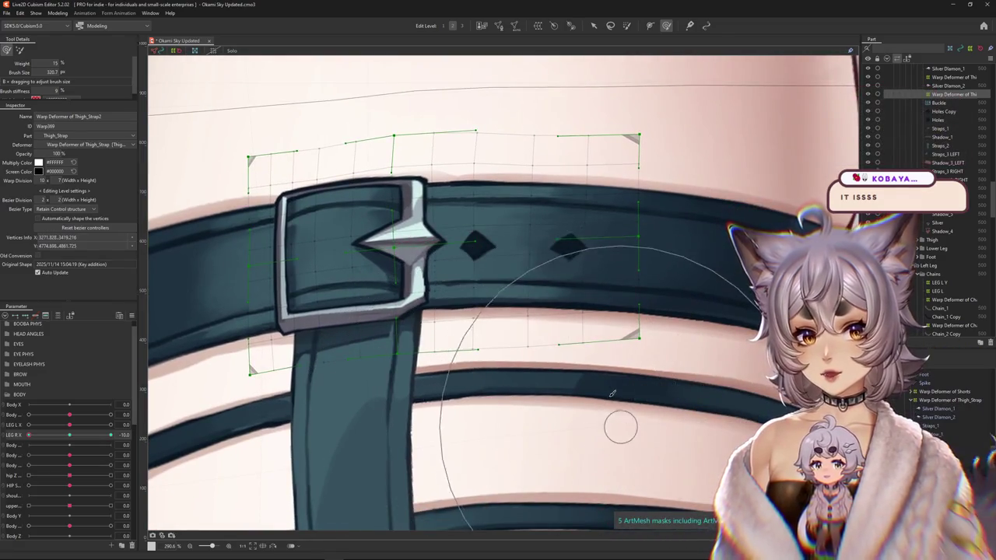
pyautogui.scroll(-1, 611, 394)
pyautogui.scroll(-1, 335, 225)
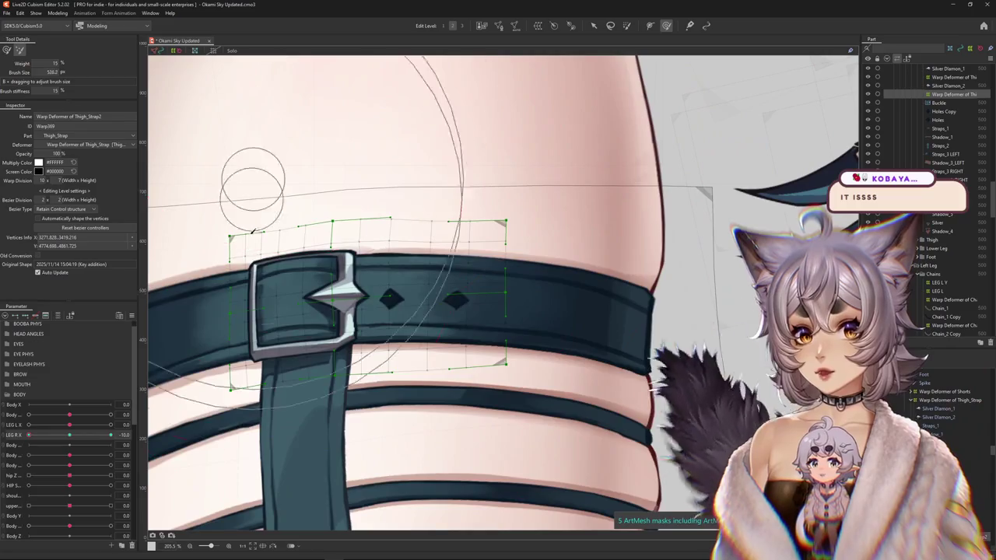
pyautogui.moveTo(253, 231)
pyautogui.mouseDown()
pyautogui.moveTo(549, 284)
pyautogui.moveTo(643, 268)
pyautogui.mouseUp()
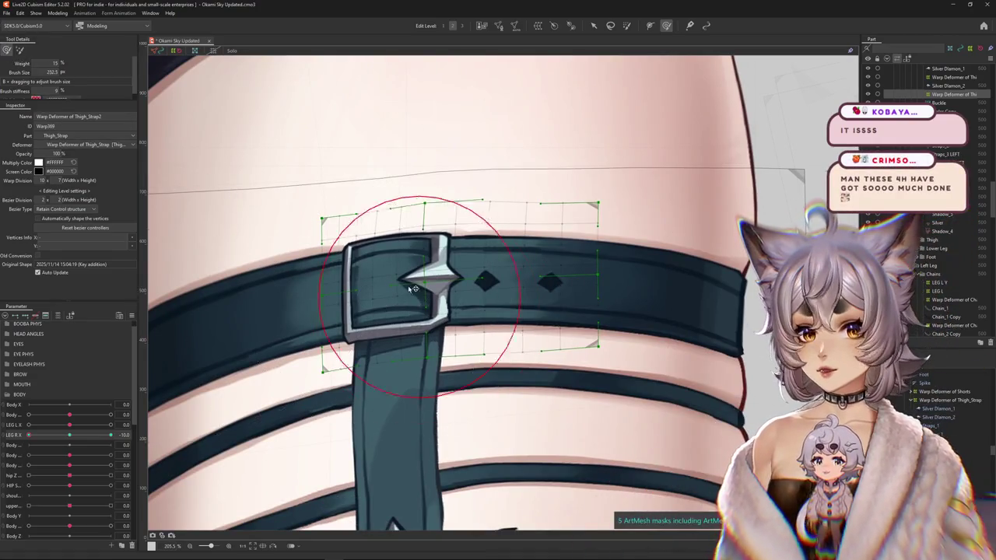
pyautogui.moveTo(389, 233); pyautogui.dragTo(401, 331)
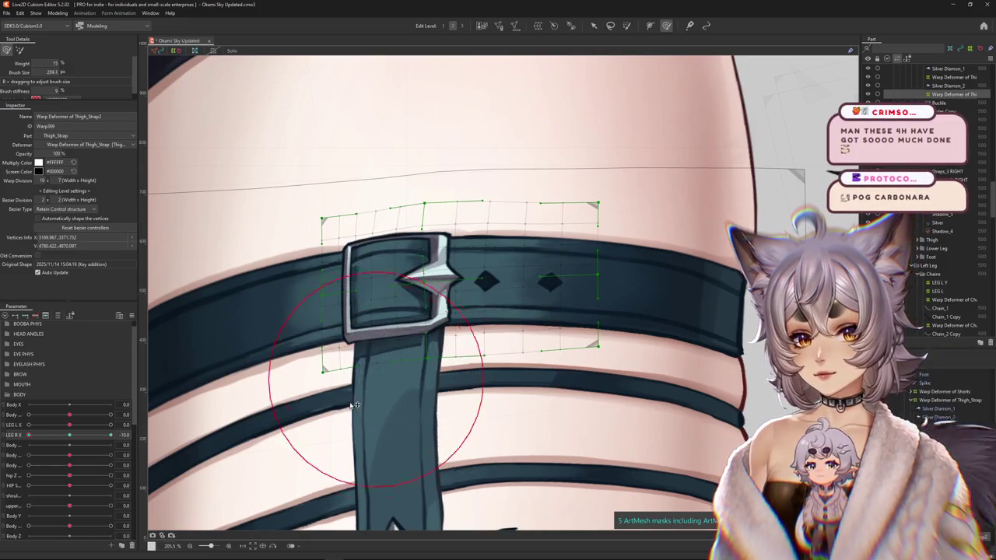
# Pan over the upper thigh, recentre the buckle, and shrink the deform brush onto it.
pyautogui.moveTo(244, 129)
pyautogui.mouseDown()
pyautogui.moveTo(253, 217)
pyautogui.moveTo(387, 198)
pyautogui.mouseUp()
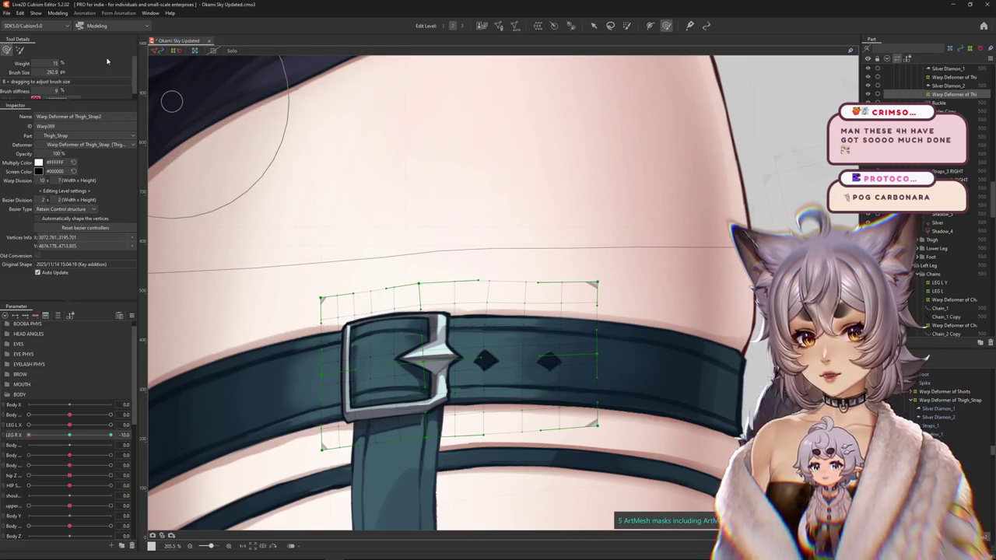
pyautogui.moveTo(378, 148); pyautogui.dragTo(340, 193)
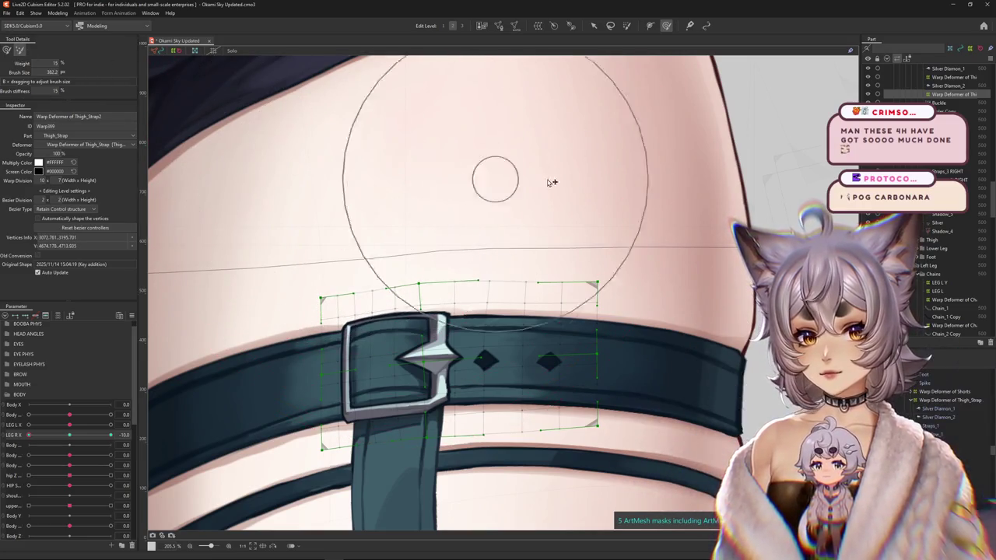
pyautogui.moveTo(589, 261); pyautogui.dragTo(380, 166)
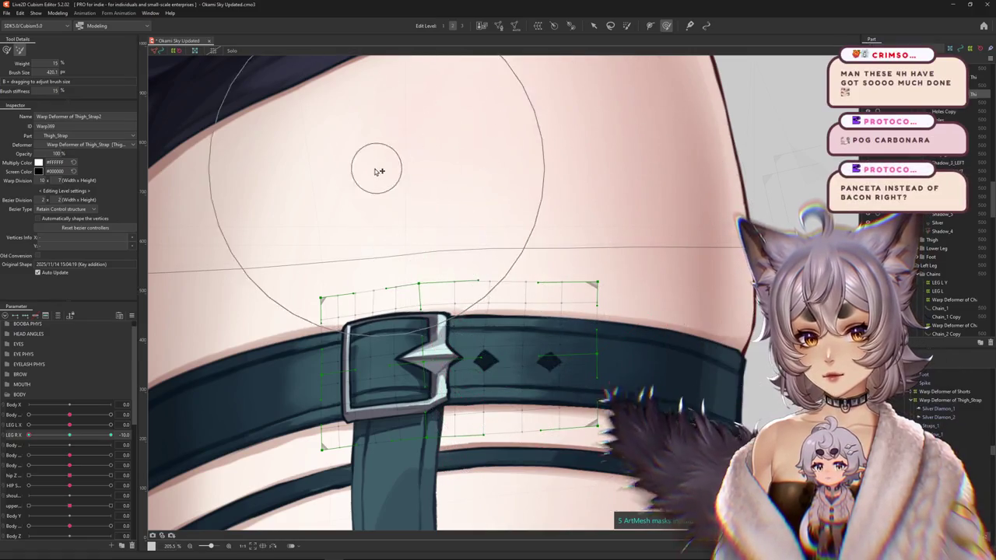
pyautogui.moveTo(313, 166)
pyautogui.mouseDown()
pyautogui.moveTo(380, 163)
pyautogui.moveTo(261, 230)
pyautogui.mouseUp()
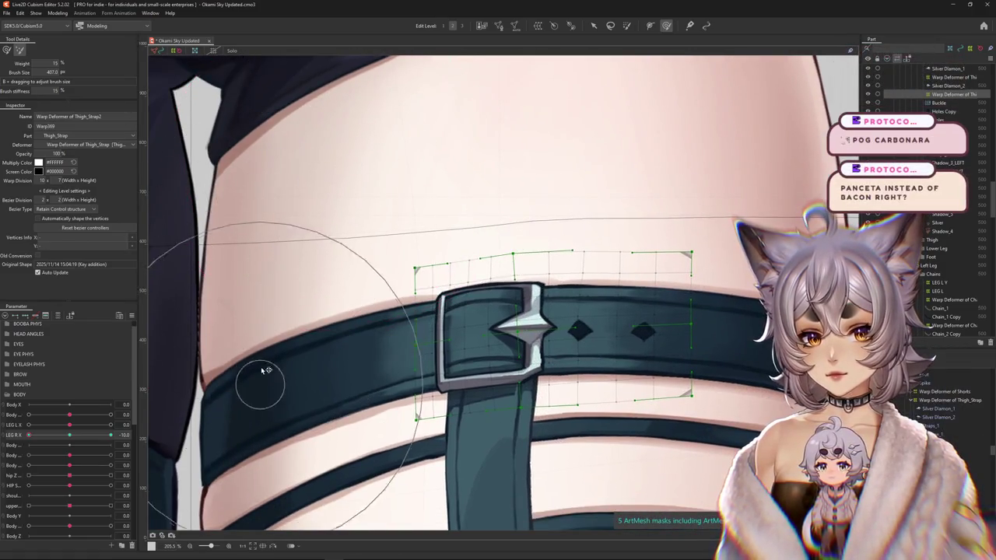
pyautogui.moveTo(549, 99); pyautogui.dragTo(320, 95)
pyautogui.moveTo(238, 148); pyautogui.dragTo(413, 188)
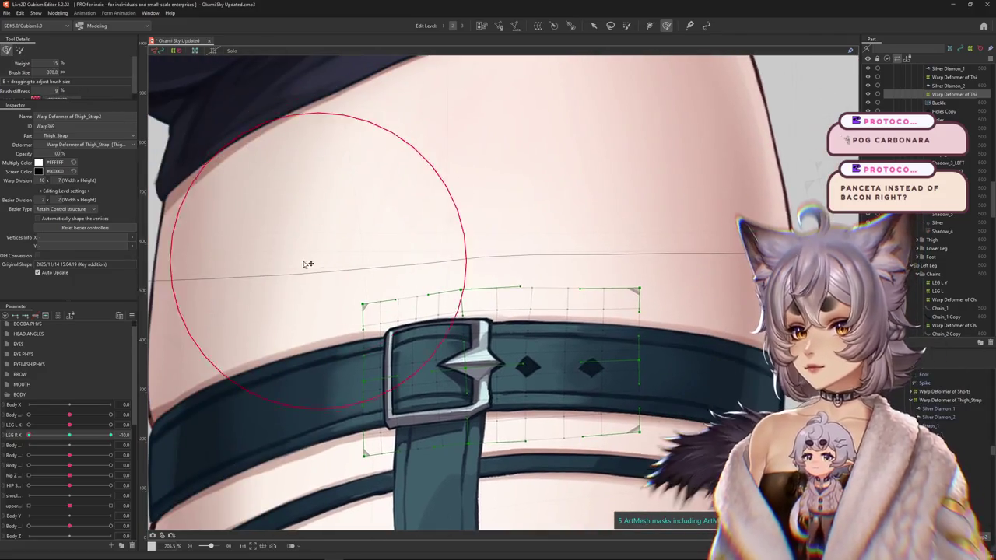
pyautogui.moveTo(304, 262); pyautogui.dragTo(245, 160)
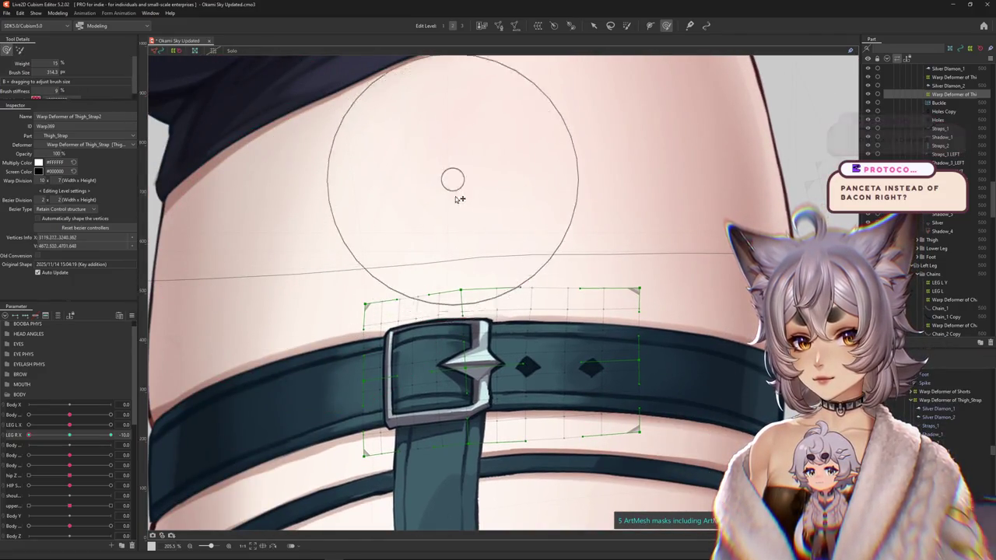
pyautogui.moveTo(467, 218); pyautogui.dragTo(412, 343)
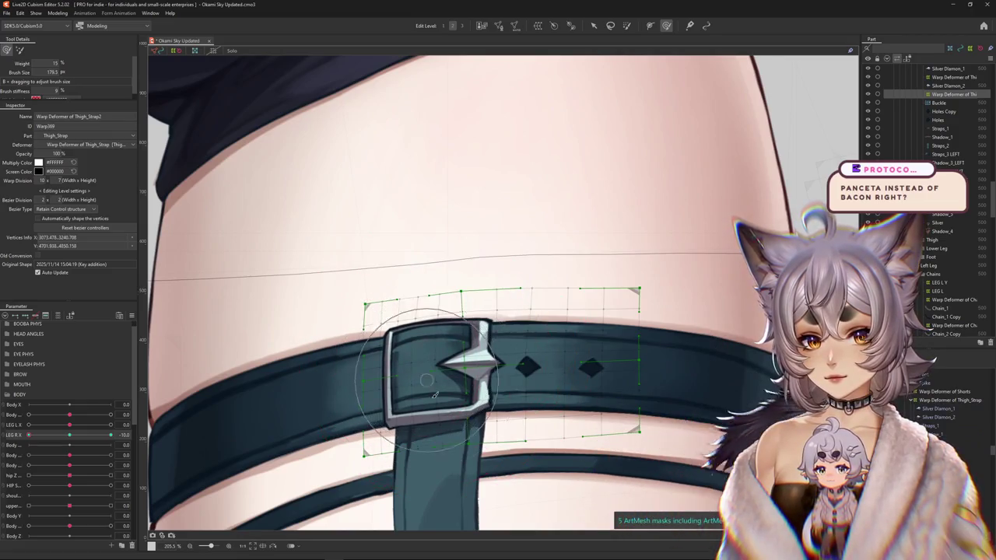
pyautogui.scroll(-3, 490, 407)
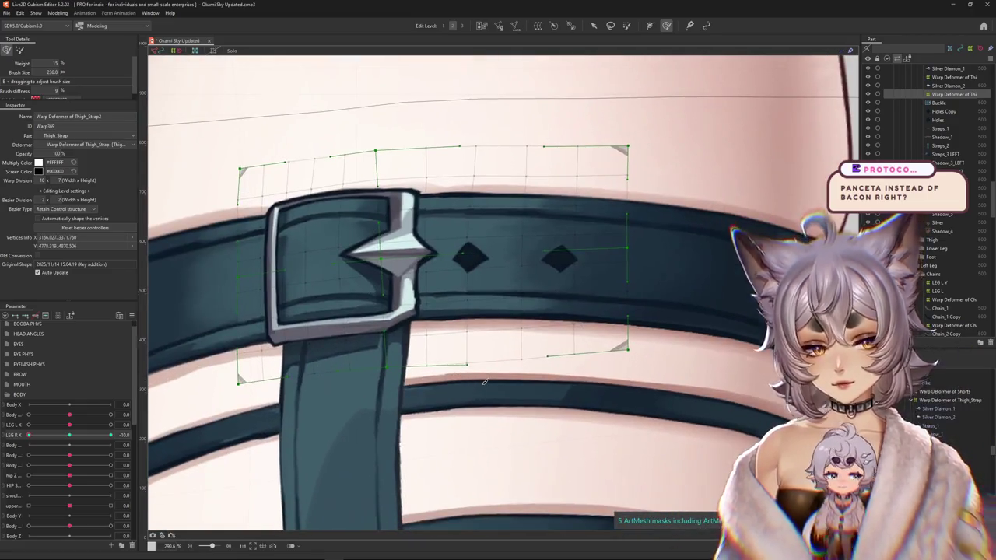
pyautogui.moveTo(499, 418); pyautogui.dragTo(487, 383)
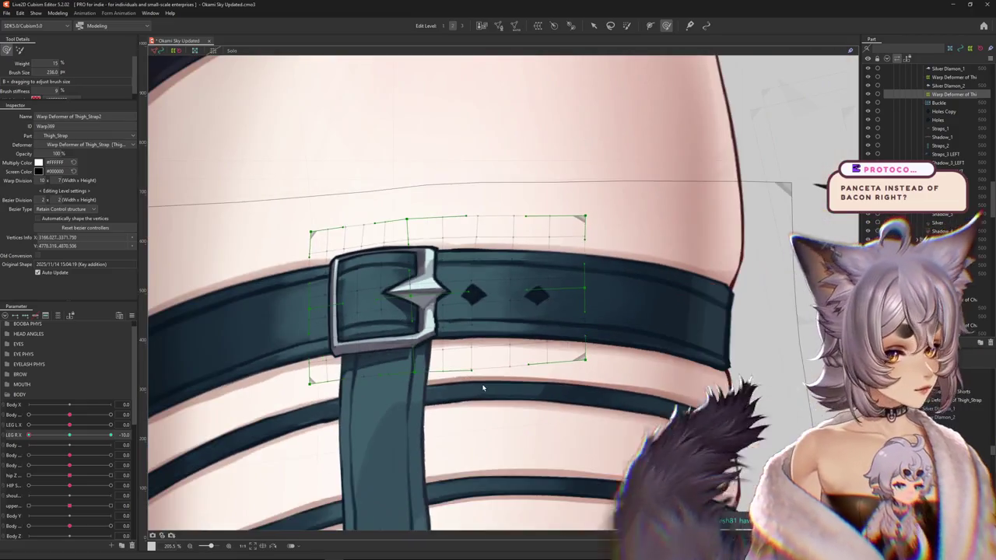
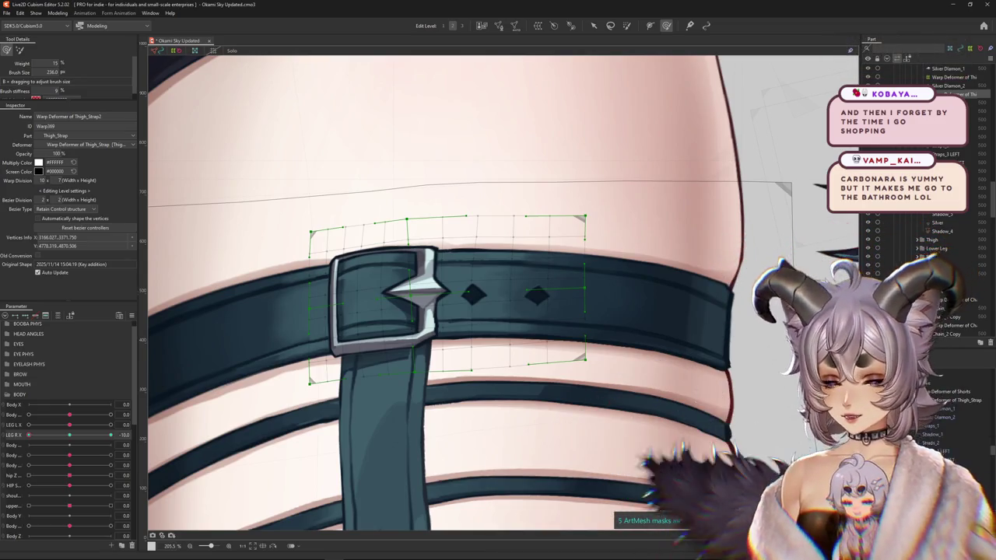
# Size the Deform Brush over the buckle and strap, previewing another LEG R X pose.
pyautogui.scroll(-2, 451, 326)
pyautogui.scroll(-1, 404, 367)
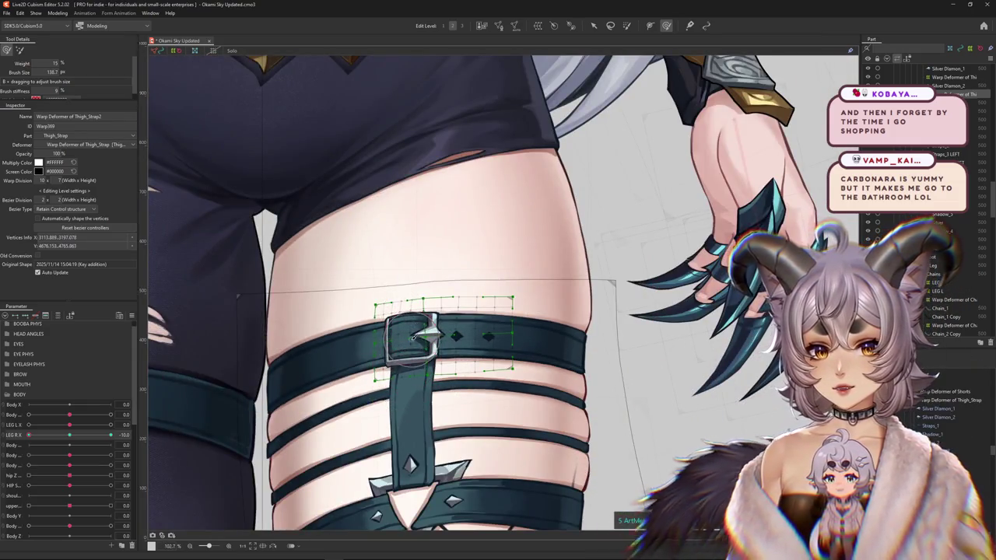
pyautogui.moveTo(414, 309); pyautogui.dragTo(412, 354)
pyautogui.rightClick(412, 354)
pyautogui.moveTo(110, 435); pyautogui.dragTo(12, 445)
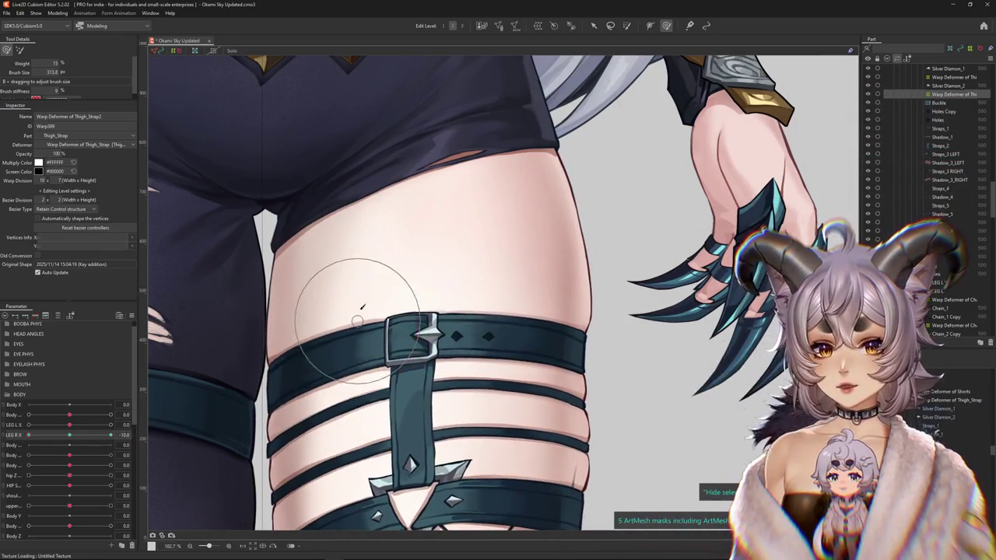
pyautogui.scroll(5, 432, 335)
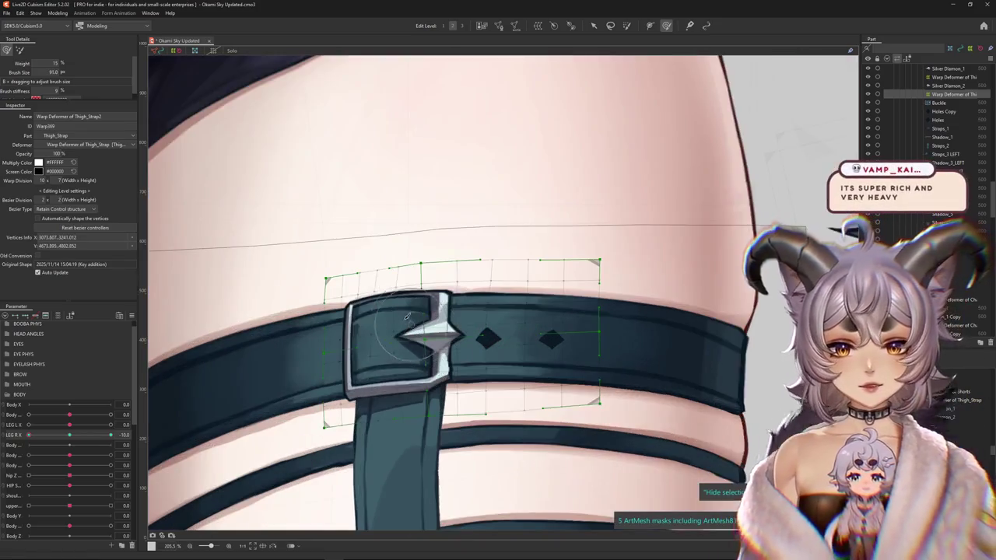
pyautogui.moveTo(436, 334); pyautogui.dragTo(511, 289)
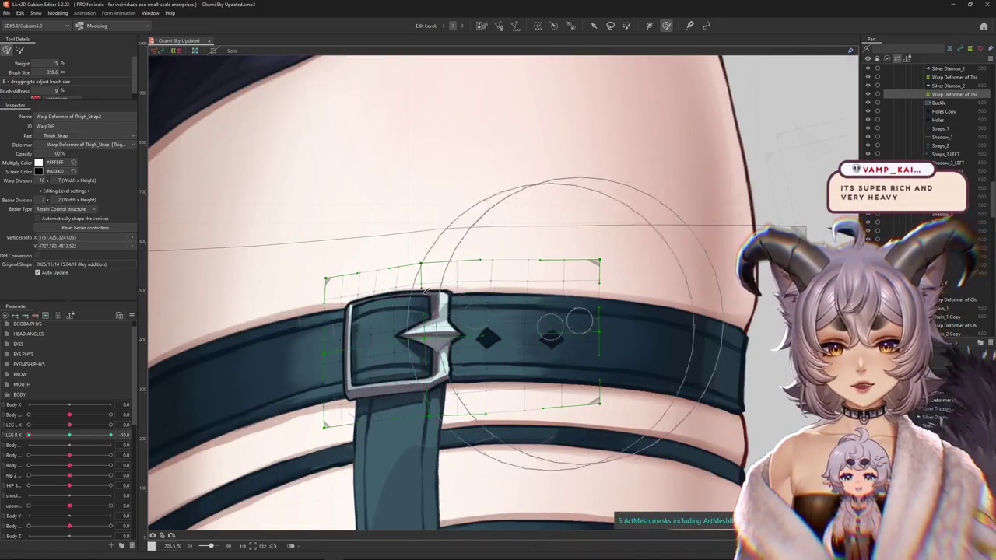
pyautogui.moveTo(507, 211); pyautogui.dragTo(574, 288)
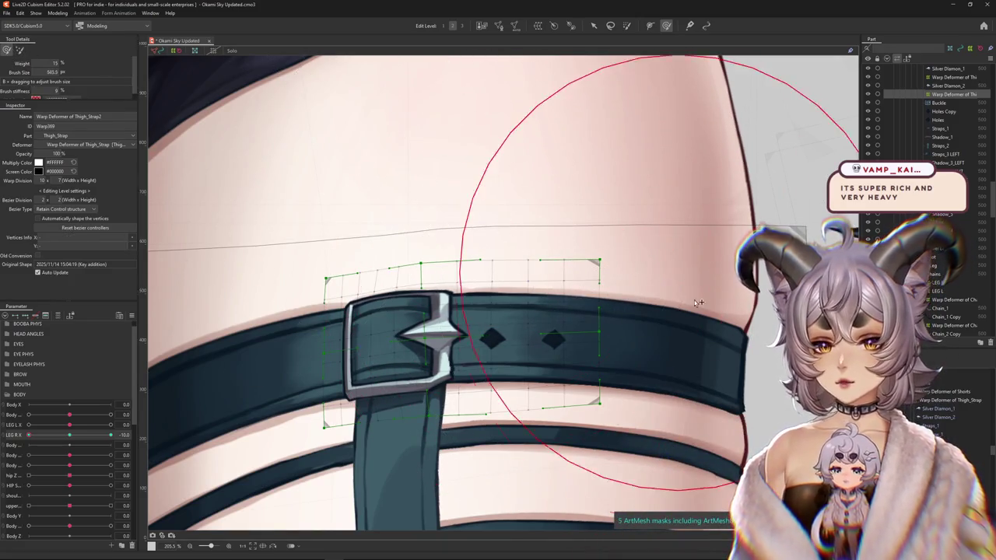
pyautogui.moveTo(698, 319)
pyautogui.mouseDown()
pyautogui.moveTo(599, 232)
pyautogui.moveTo(534, 269)
pyautogui.mouseUp()
pyautogui.moveTo(525, 230); pyautogui.dragTo(525, 244)
pyautogui.moveTo(515, 223)
pyautogui.mouseDown()
pyautogui.moveTo(526, 231)
pyautogui.moveTo(509, 272)
pyautogui.mouseUp()
pyautogui.moveTo(502, 298); pyautogui.dragTo(418, 300)
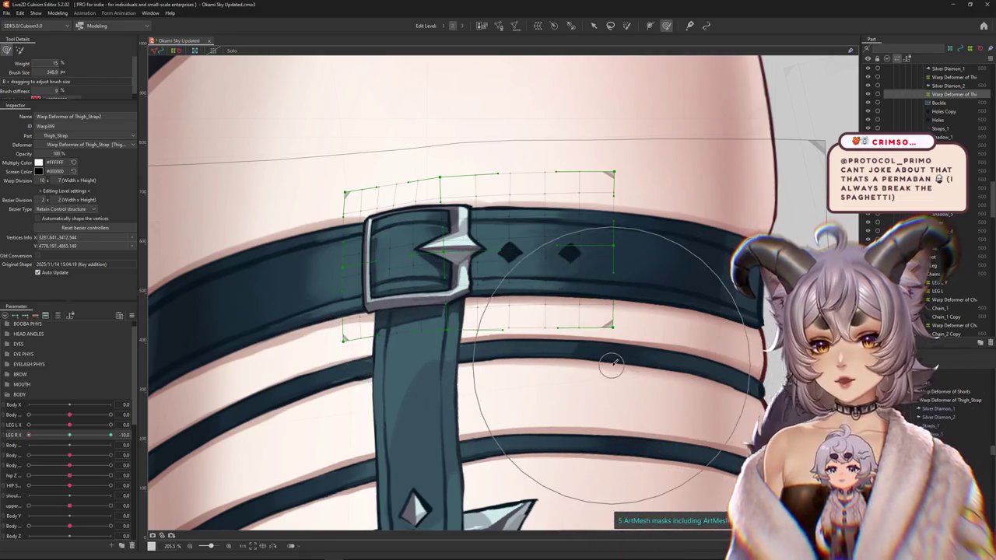
# Resize the brush over the lower strap and around the buckle for finer edits.
pyautogui.moveTo(613, 363); pyautogui.dragTo(649, 395)
pyautogui.moveTo(647, 245)
pyautogui.mouseDown()
pyautogui.moveTo(572, 302)
pyautogui.moveTo(506, 315)
pyautogui.mouseUp()
pyautogui.moveTo(362, 261); pyautogui.dragTo(449, 277)
pyautogui.moveTo(335, 264); pyautogui.dragTo(366, 240)
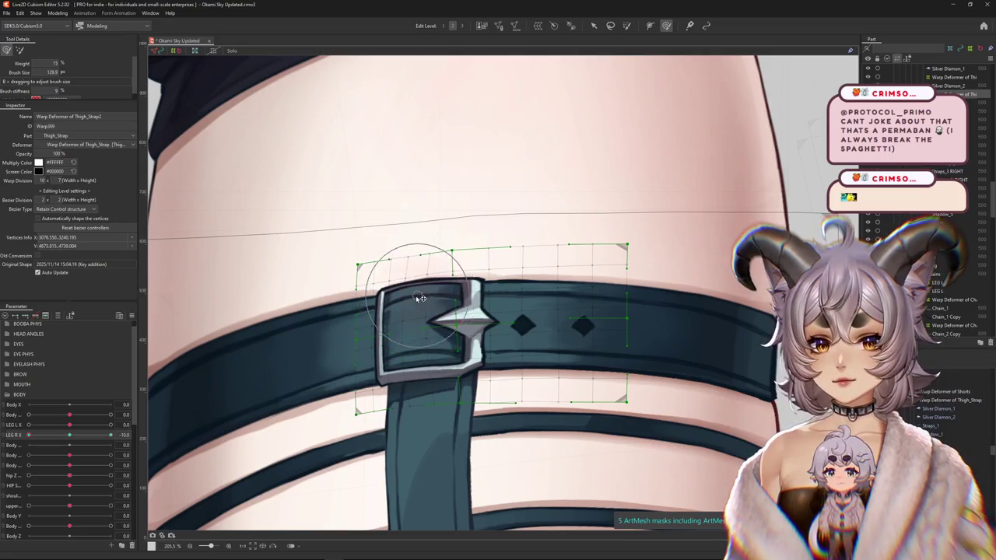
pyautogui.moveTo(428, 335)
pyautogui.mouseDown()
pyautogui.moveTo(443, 308)
pyautogui.moveTo(296, 416)
pyautogui.moveTo(329, 439)
pyautogui.mouseUp()
pyautogui.moveTo(405, 409); pyautogui.dragTo(411, 369)
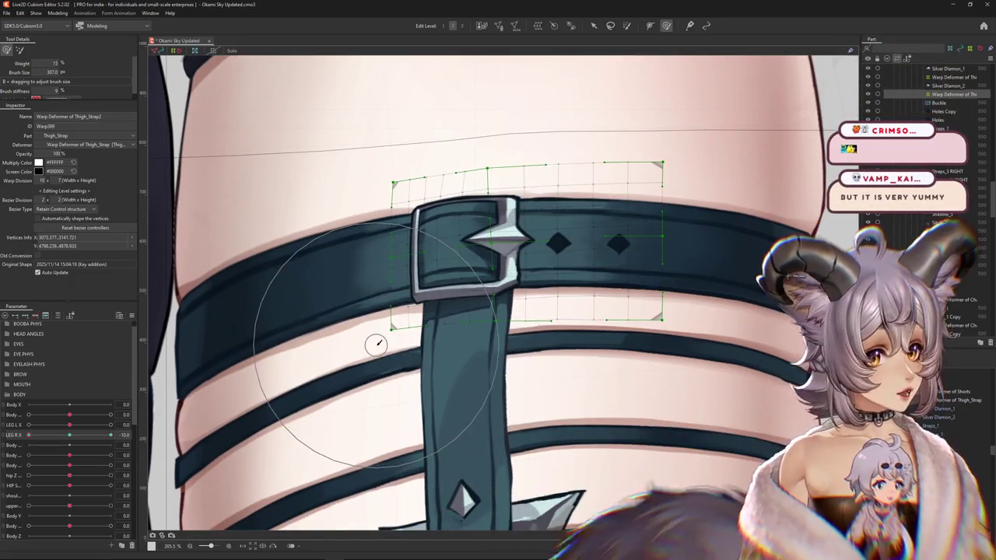
# Set LEG R X back to 0 and nudge the strap and buckle to fit the thigh.
pyautogui.click(69, 439)
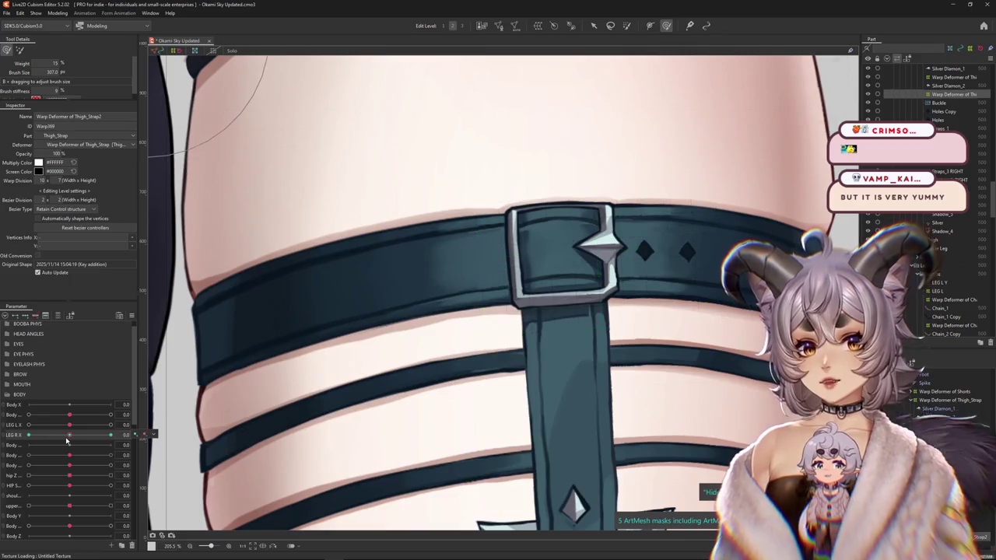
pyautogui.scroll(-3, 478, 179)
pyautogui.scroll(-3, 444, 229)
pyautogui.moveTo(429, 235); pyautogui.dragTo(423, 248)
pyautogui.moveTo(371, 294); pyautogui.dragTo(365, 310)
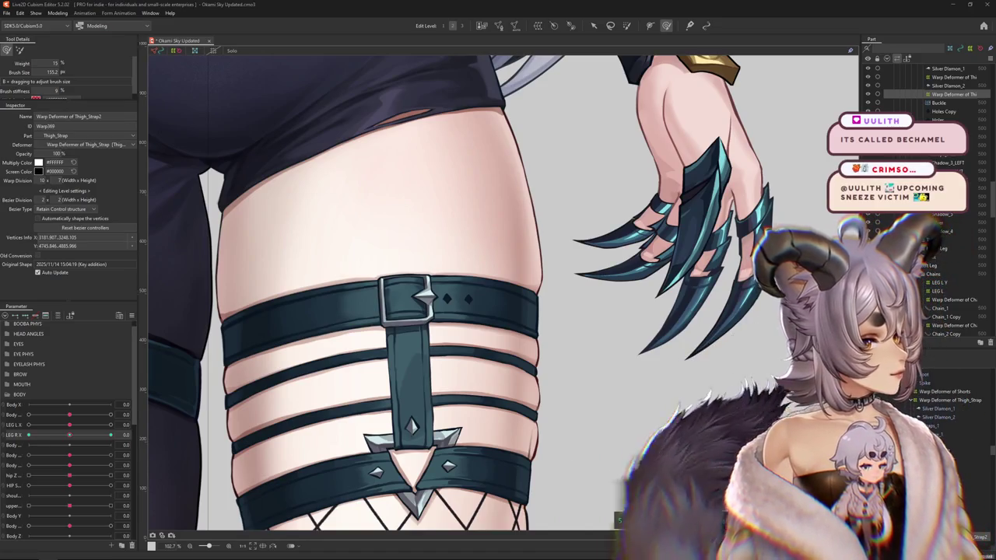
pyautogui.hotkey('alt', 'Tab')
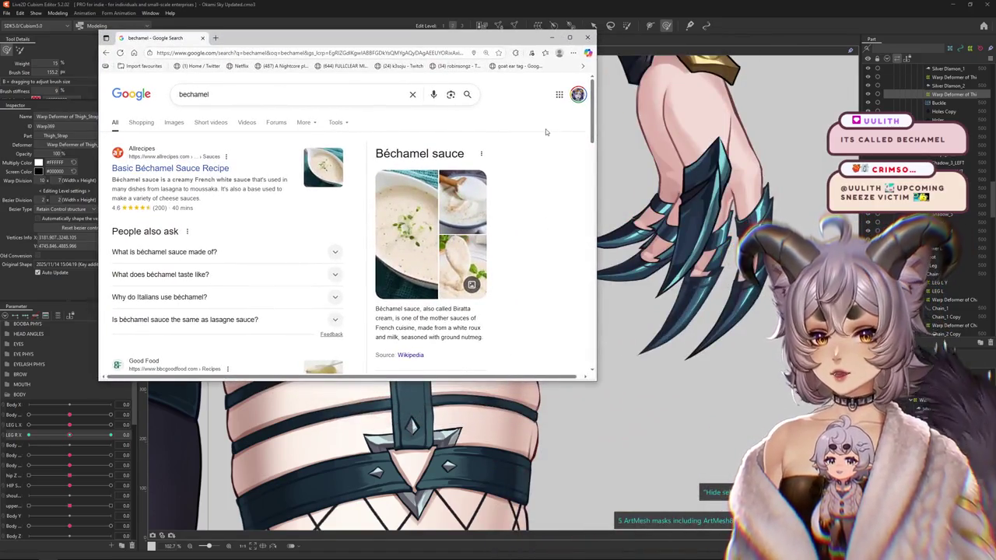
# Scroll up and down through the Google results for bechamel.
pyautogui.scroll(-2, 546, 132)
pyautogui.scroll(3, 546, 174)
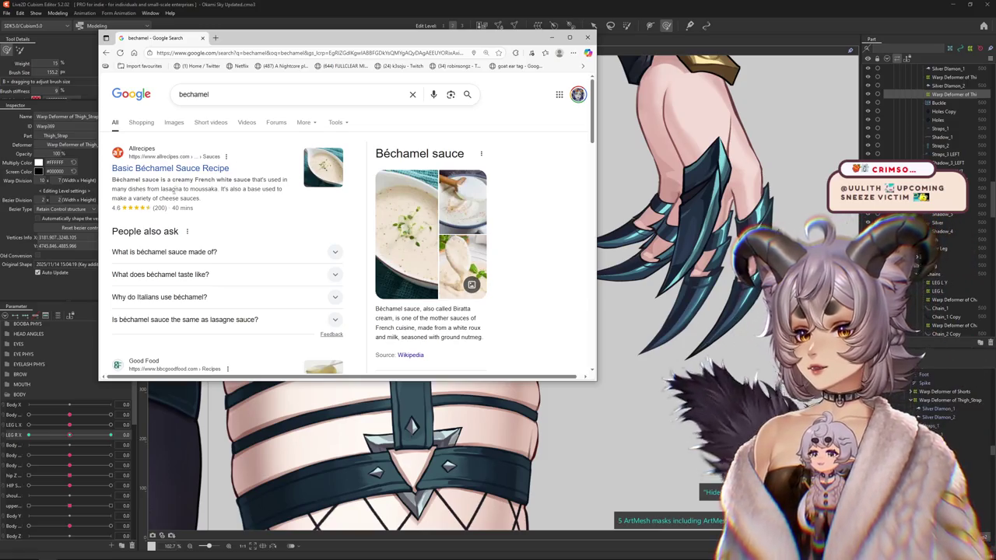
pyautogui.scroll(-2, 269, 216)
pyautogui.scroll(-3, 543, 270)
pyautogui.scroll(-2, 544, 288)
pyautogui.scroll(2, 536, 317)
pyautogui.scroll(3, 537, 295)
pyautogui.scroll(3, 541, 249)
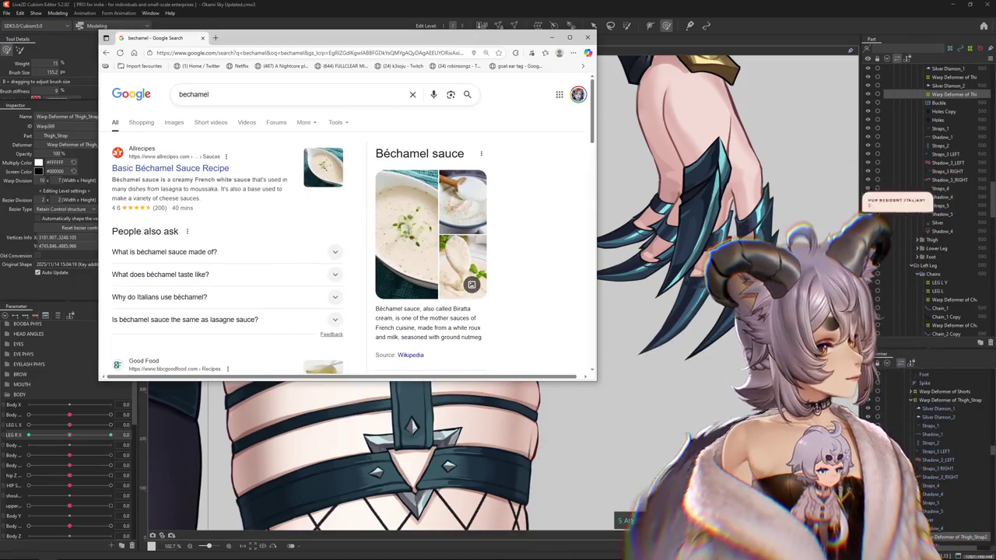
# Scroll the results once more and close the béchamel search window.
pyautogui.click(775, 204)
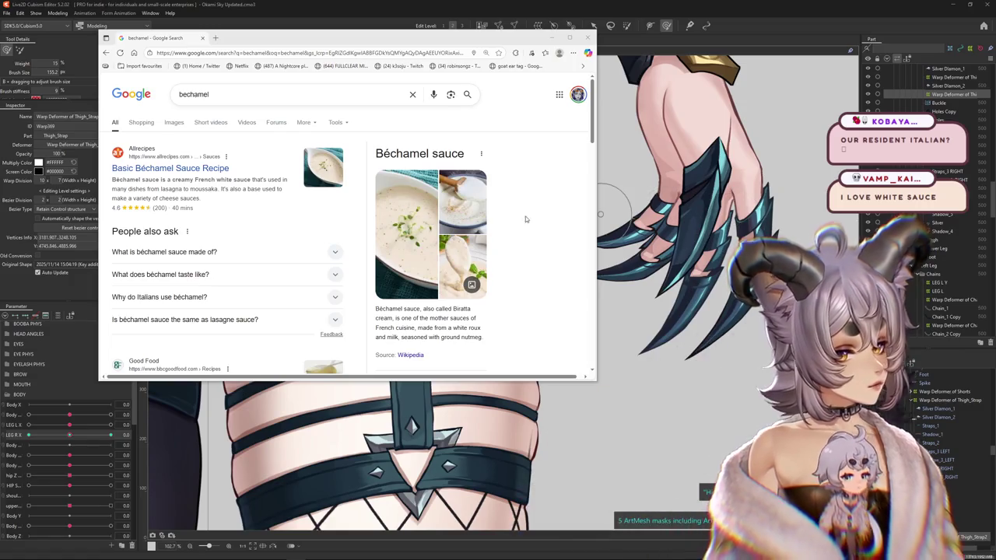
pyautogui.scroll(-2, 536, 234)
pyautogui.scroll(-3, 554, 267)
pyautogui.scroll(5, 467, 234)
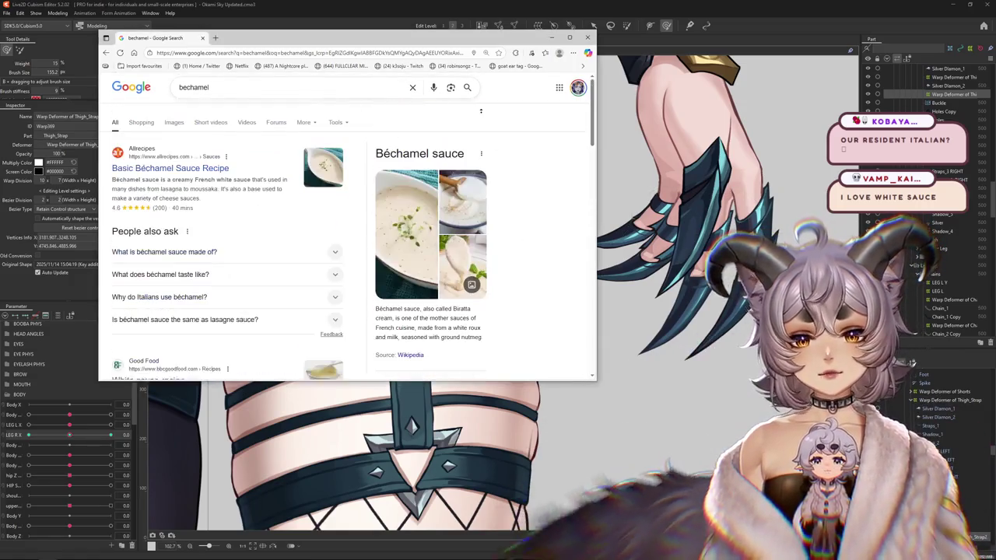
pyautogui.click(202, 38)
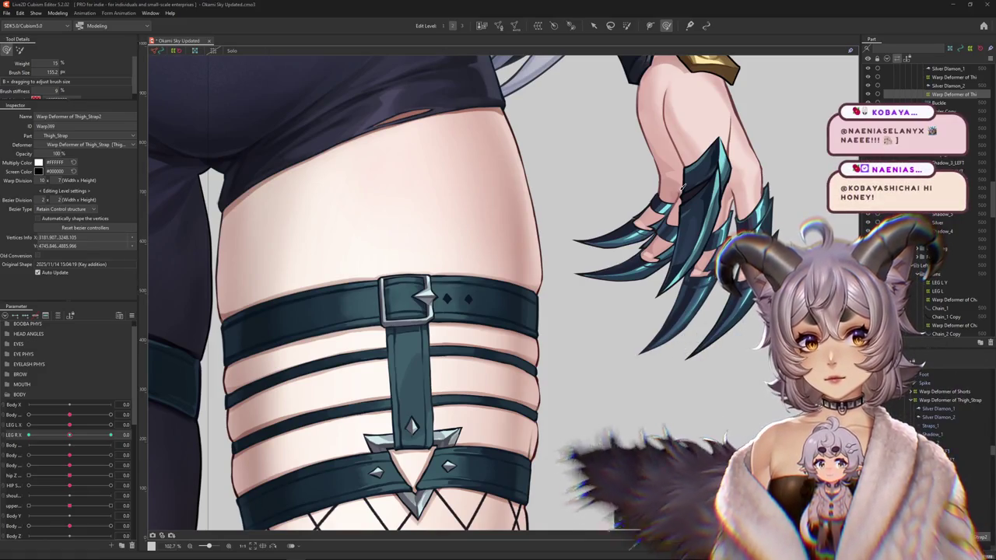
pyautogui.hotkey('ctrl', 'h')
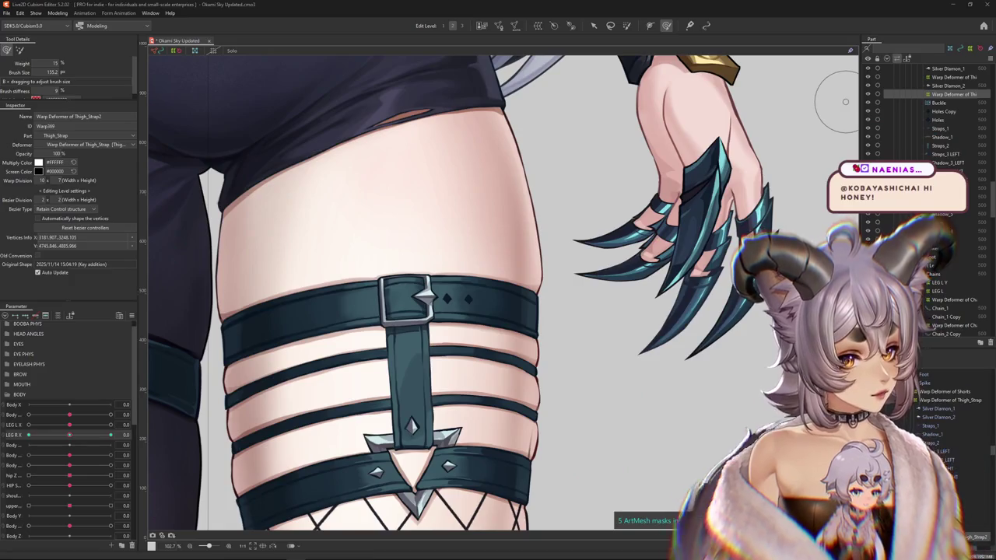
pyautogui.hotkey('ctrl', 'h')
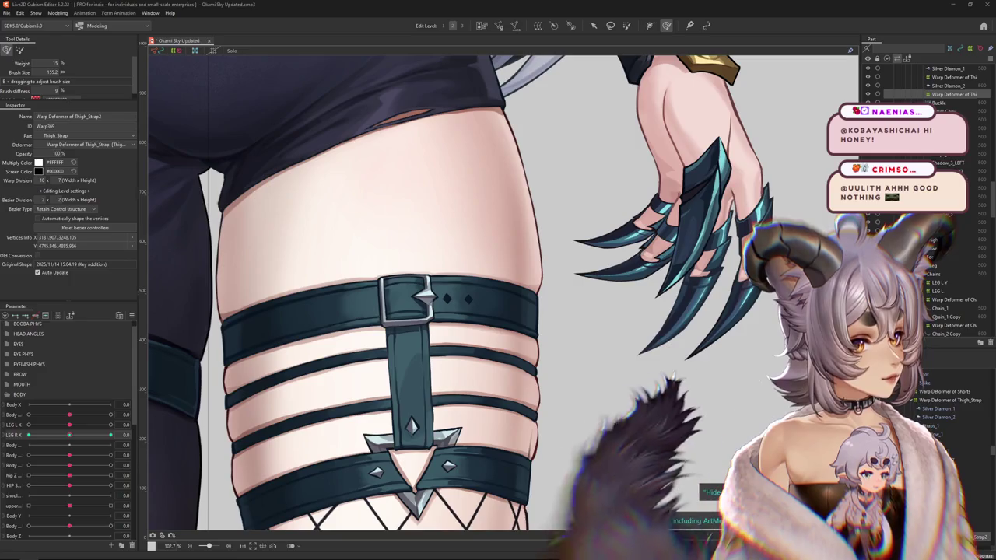
pyautogui.hotkey('ctrl', 'h')
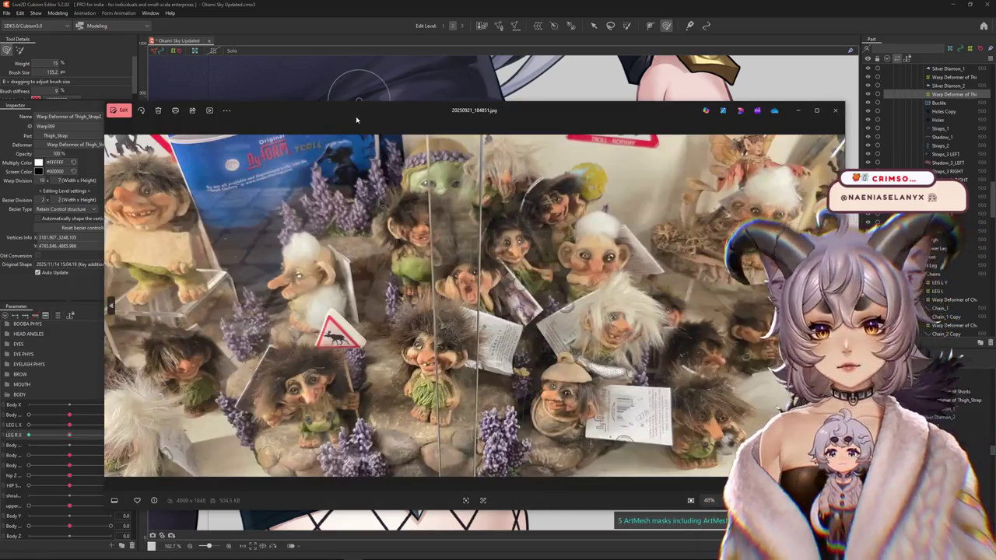
pyautogui.moveTo(356, 116); pyautogui.dragTo(789, 108)
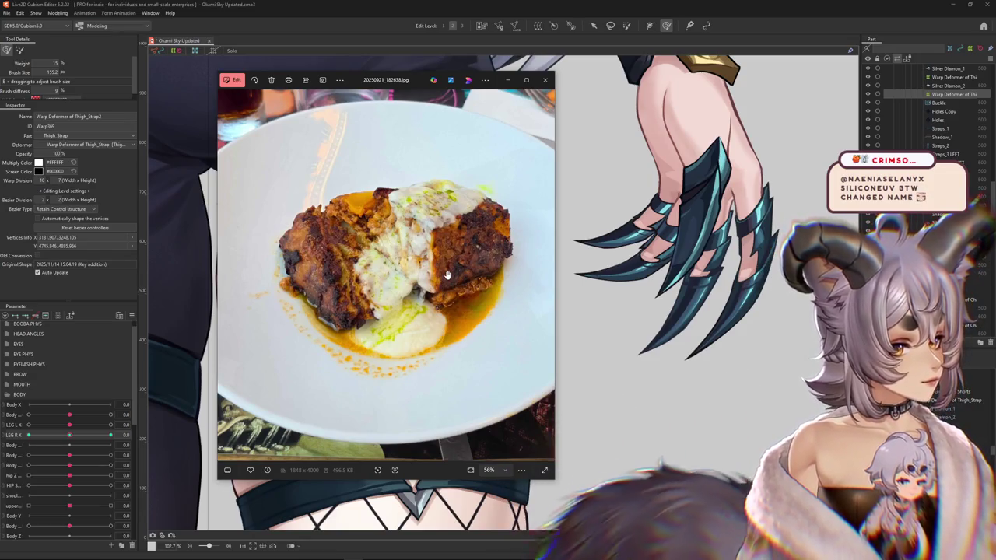
# Close the Photos window showing 20250821_182638.jpg.
pyautogui.click(543, 81)
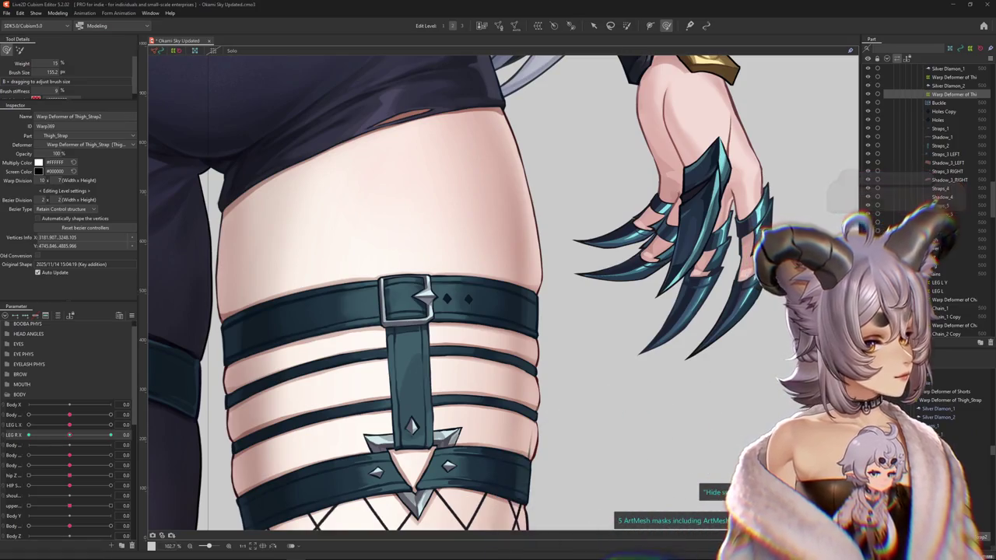
pyautogui.scroll(-2, 580, 341)
# Bring the right thigh strap into view and set LEG R X to its extreme of 10.
pyautogui.scroll(-2, 576, 344)
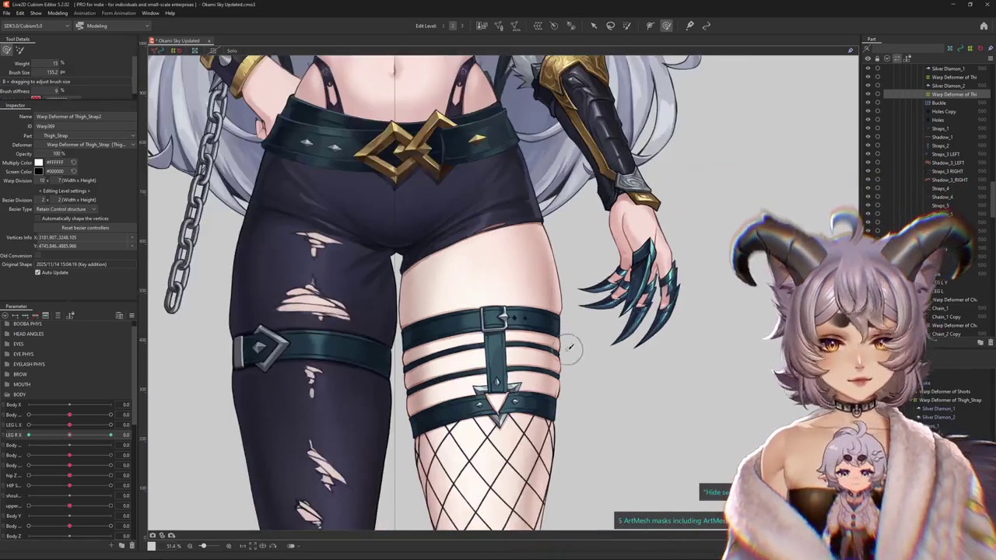
pyautogui.moveTo(630, 407); pyautogui.dragTo(583, 333)
pyautogui.moveTo(70, 435); pyautogui.dragTo(66, 435)
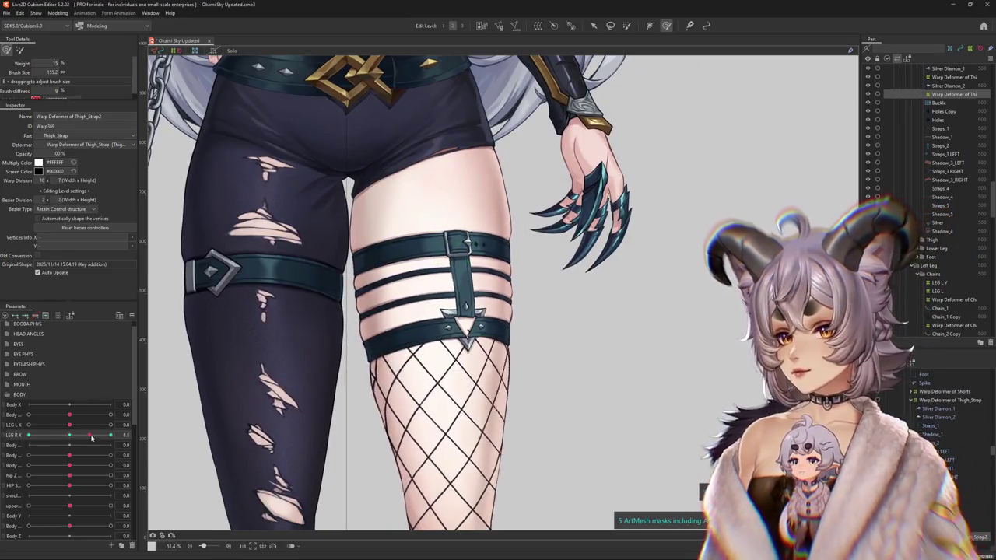
pyautogui.scroll(4, 439, 311)
pyautogui.scroll(2, 437, 324)
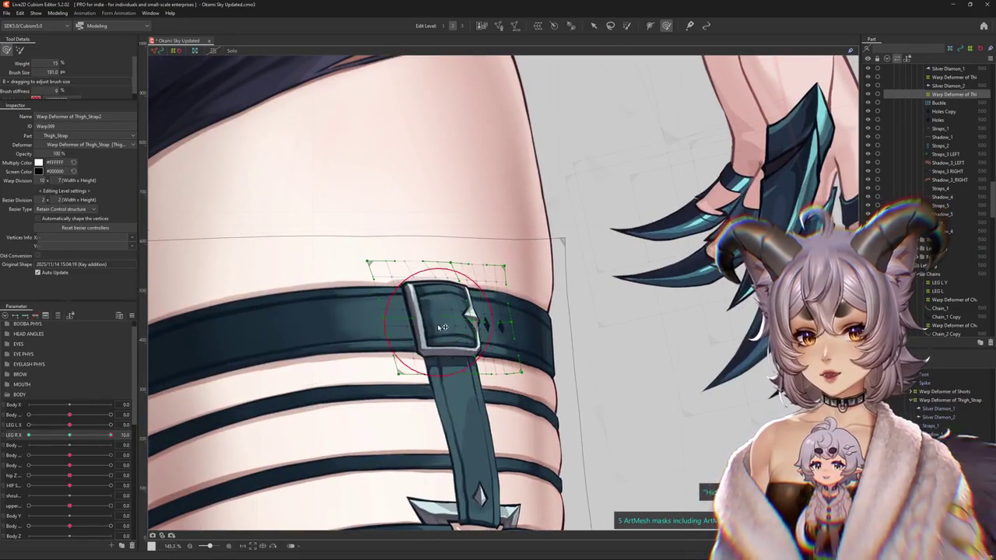
# Brush the buckle's warp grid so it curves along the thigh, enlarging the brush.
pyautogui.moveTo(440, 314); pyautogui.dragTo(410, 298)
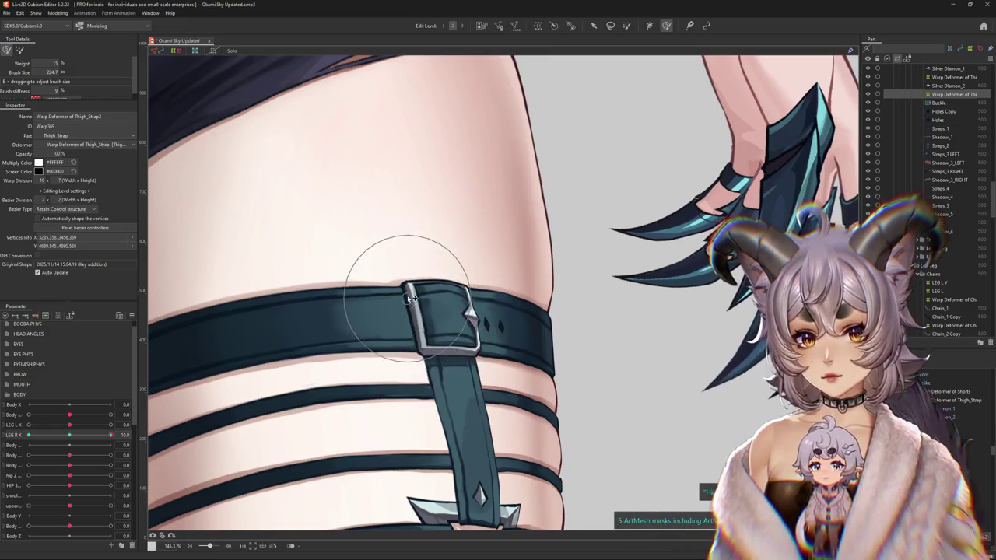
pyautogui.click(490, 356)
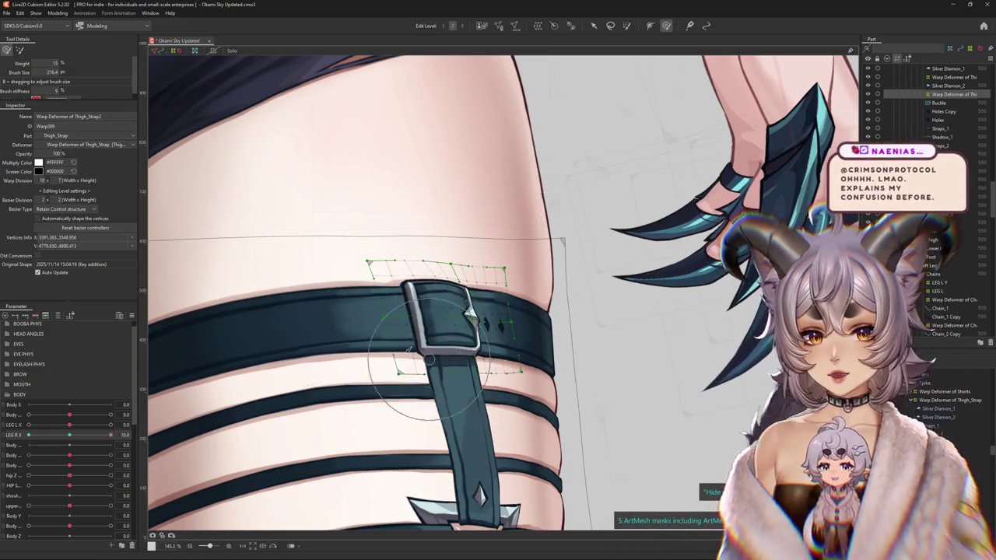
pyautogui.moveTo(404, 298); pyautogui.dragTo(454, 325)
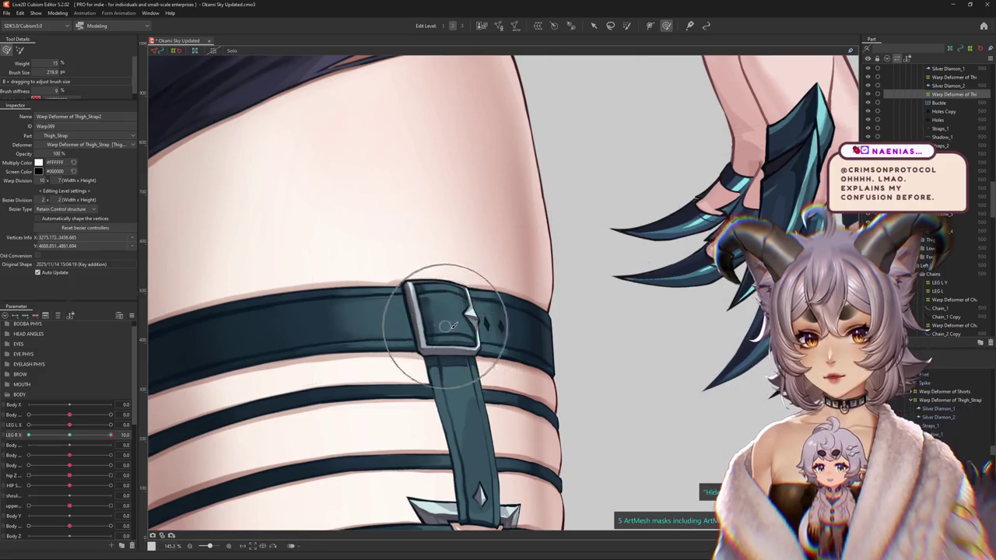
pyautogui.scroll(-2, 448, 336)
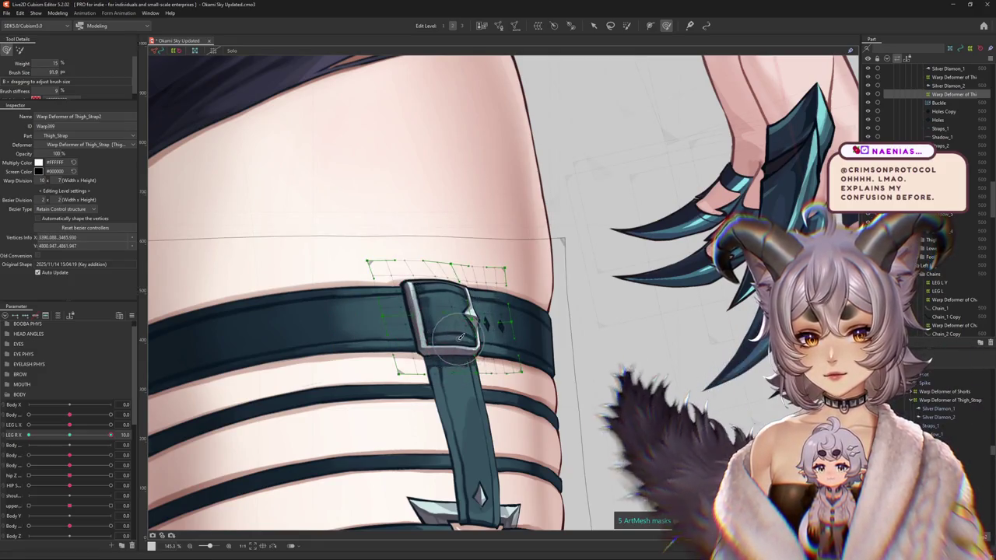
pyautogui.scroll(-2, 448, 311)
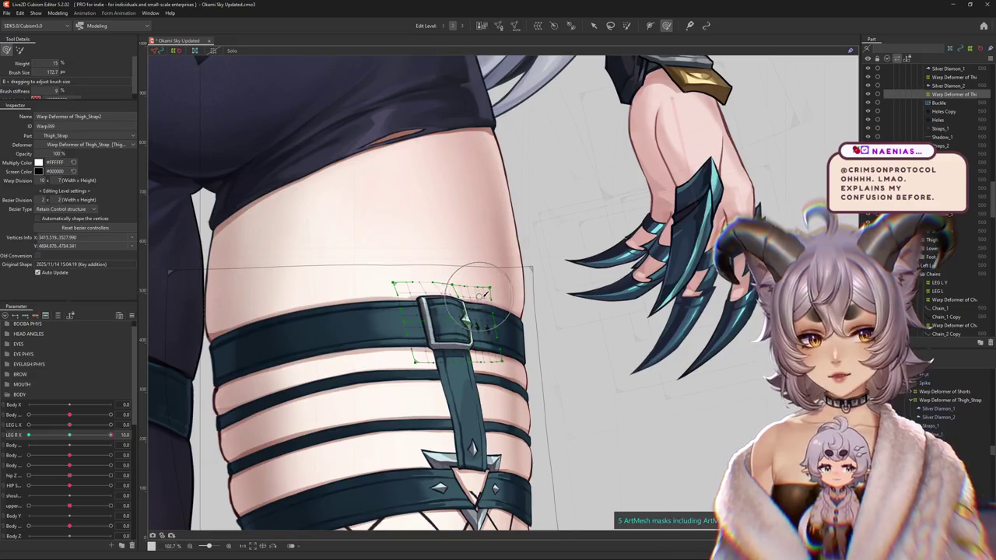
pyautogui.moveTo(488, 295); pyautogui.dragTo(515, 300)
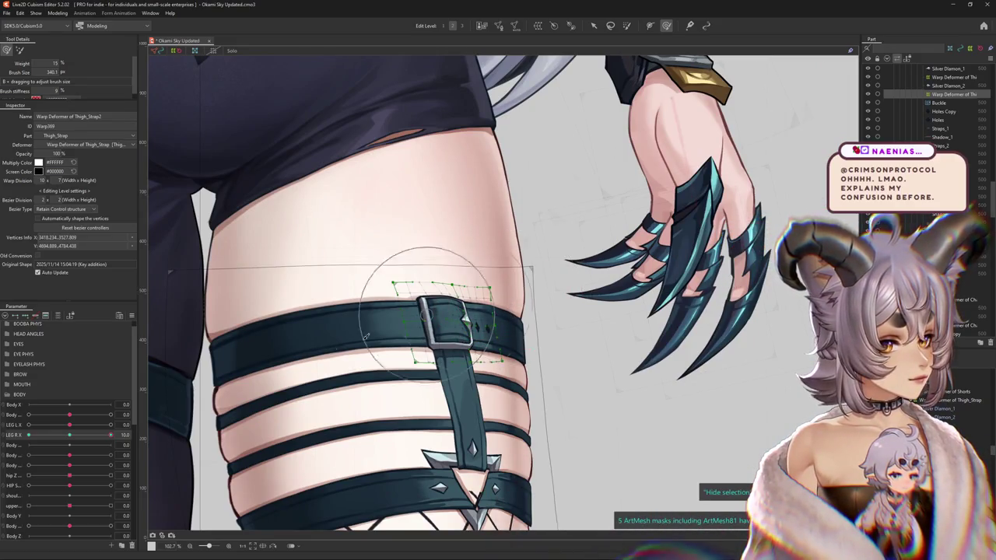
# Scrub LEG R X across its range to check the buckle deformation.
pyautogui.moveTo(110, 435); pyautogui.dragTo(59, 442)
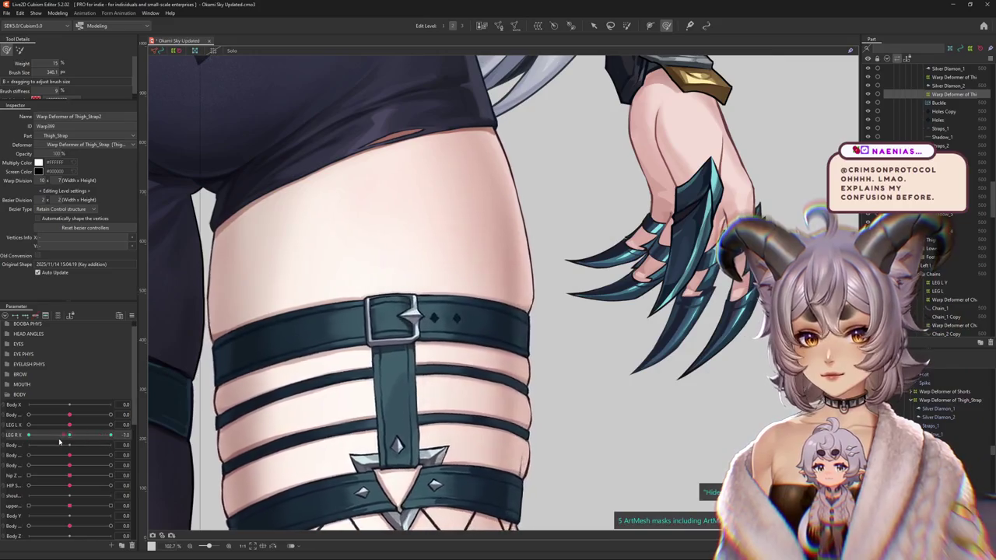
pyautogui.moveTo(59, 442); pyautogui.dragTo(277, 352)
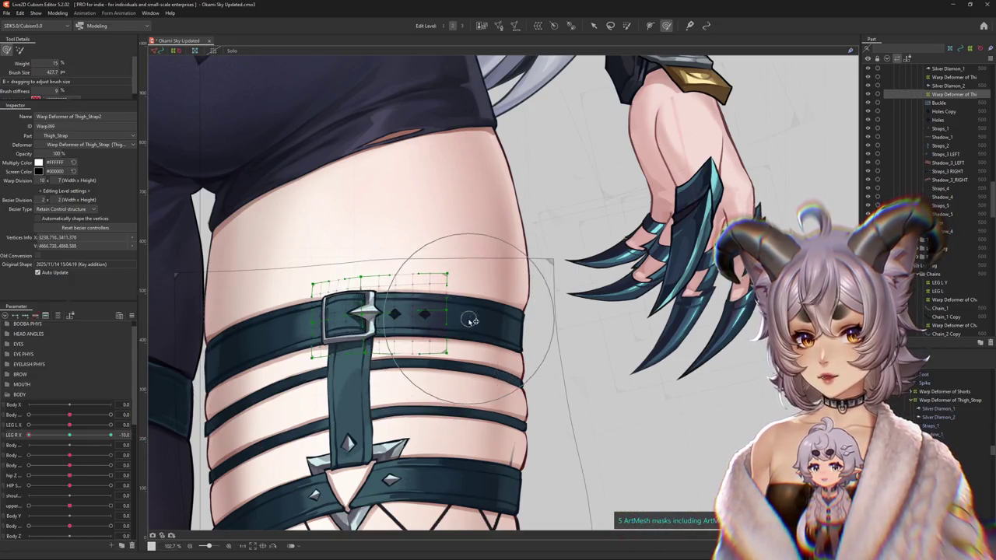
pyautogui.moveTo(111, 435); pyautogui.dragTo(13, 442)
pyautogui.scroll(-3, 452, 303)
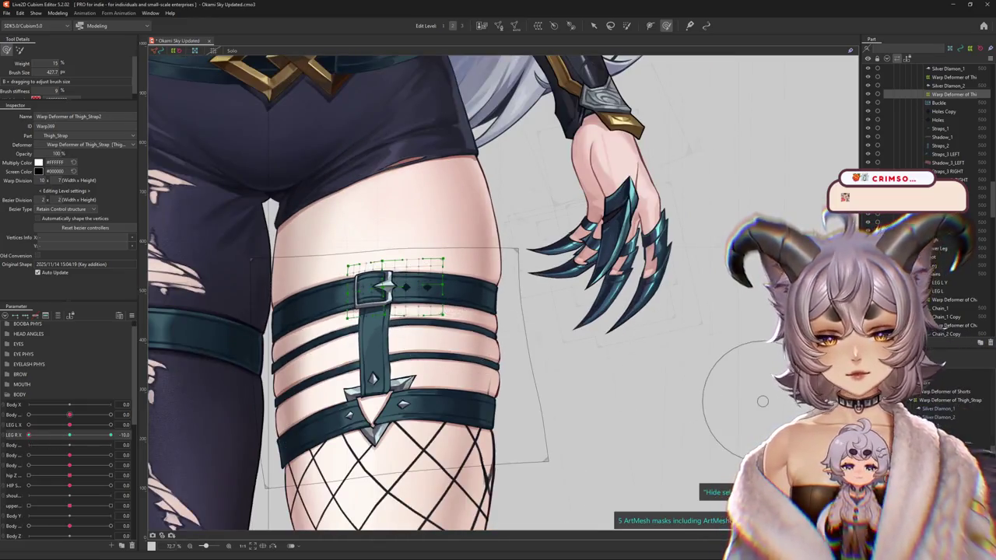
# Select the Straps_1 art mesh from the overlapping objects and set LEG R X to -10.
pyautogui.click(377, 289)
pyautogui.click(471, 355)
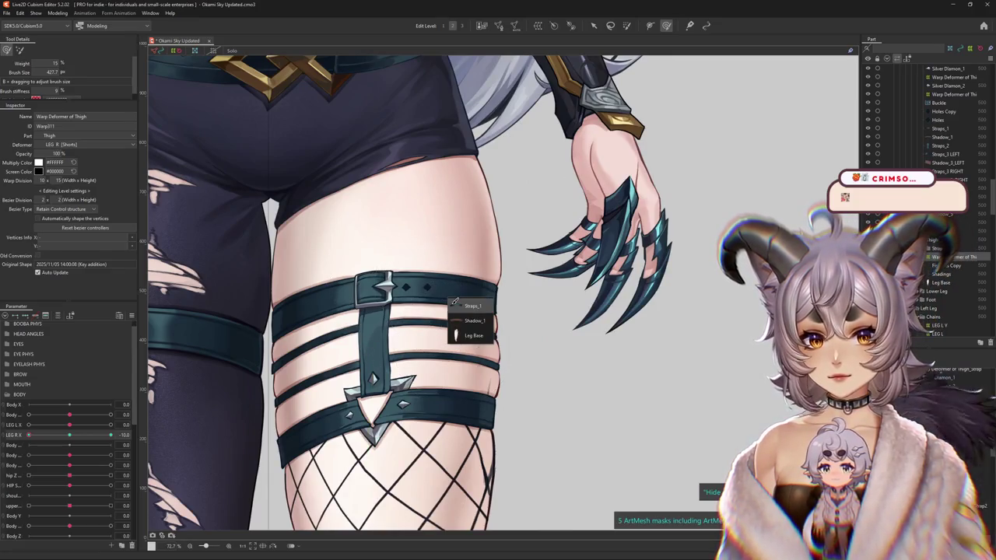
pyautogui.click(467, 305)
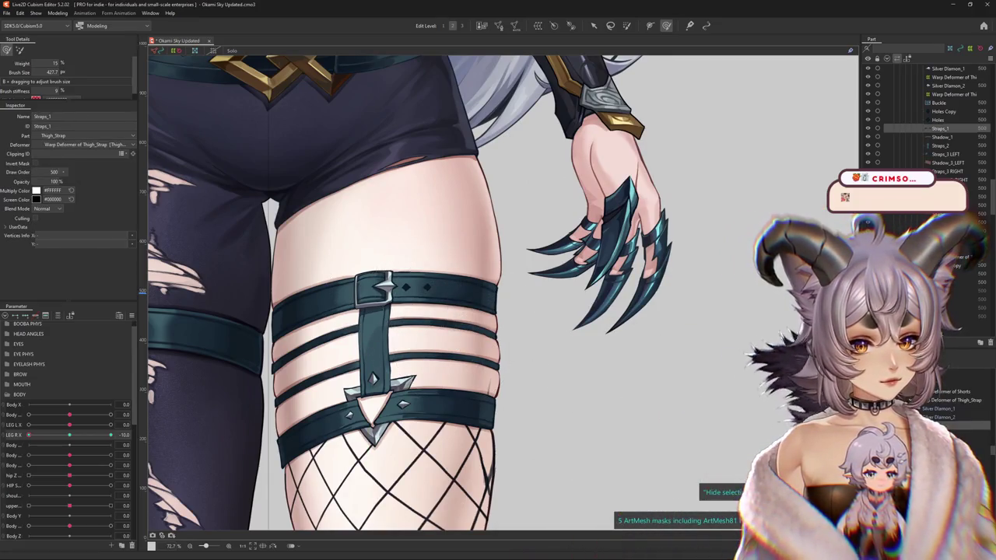
pyautogui.click(467, 306)
pyautogui.click(467, 305)
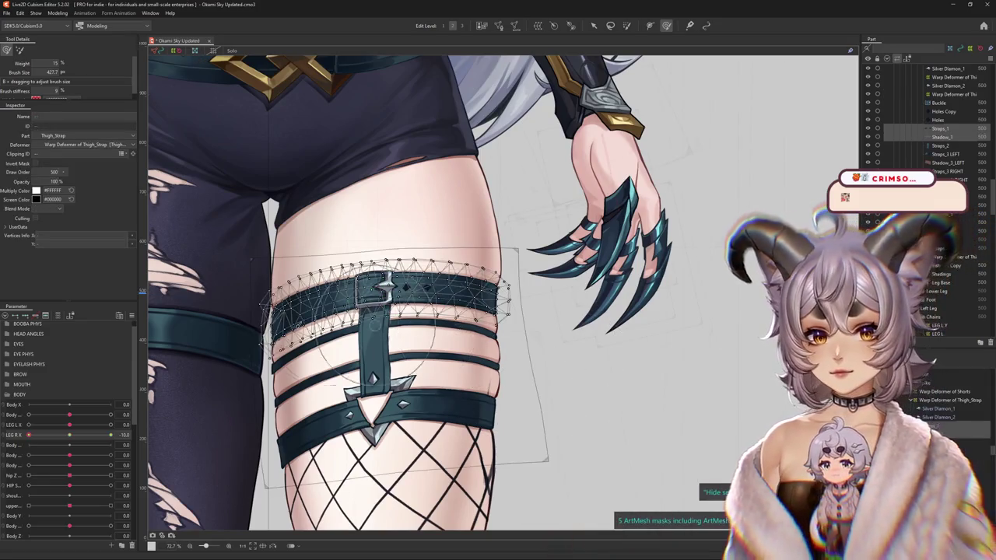
pyautogui.click(69, 435)
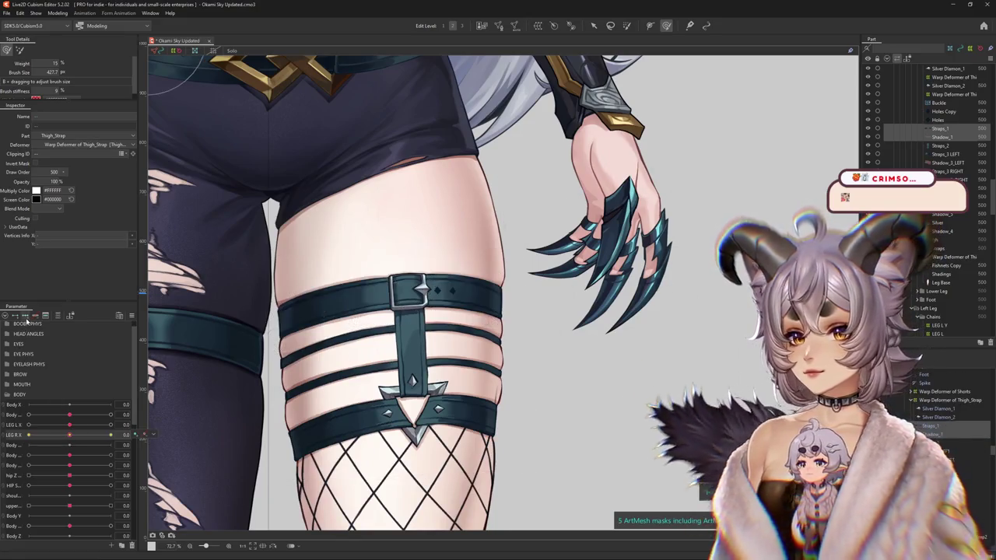
# Brush the top strap and its left end so they follow the thigh's curve.
pyautogui.scroll(3, 308, 263)
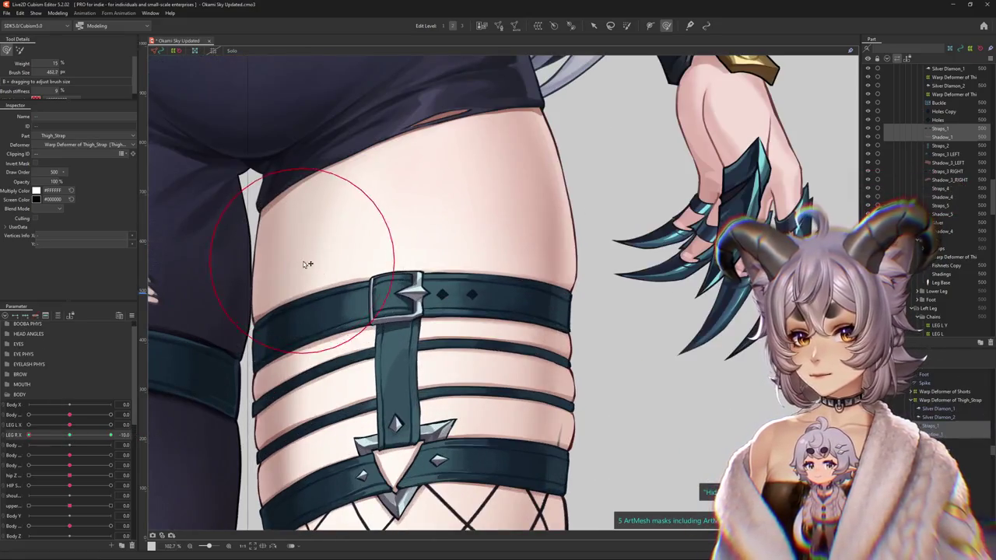
pyautogui.moveTo(467, 333)
pyautogui.mouseDown()
pyautogui.moveTo(538, 310)
pyautogui.moveTo(511, 302)
pyautogui.mouseUp()
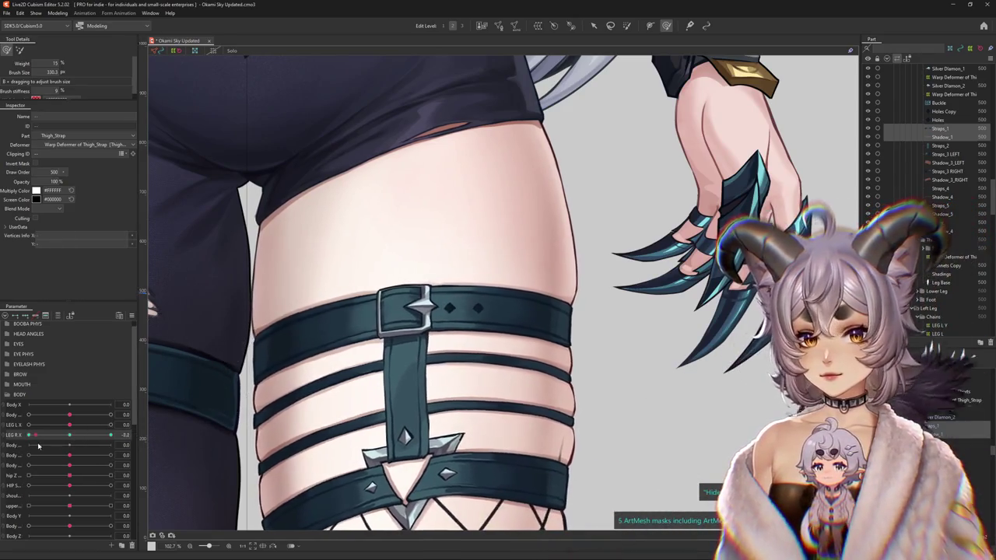
pyautogui.moveTo(304, 319); pyautogui.dragTo(313, 316)
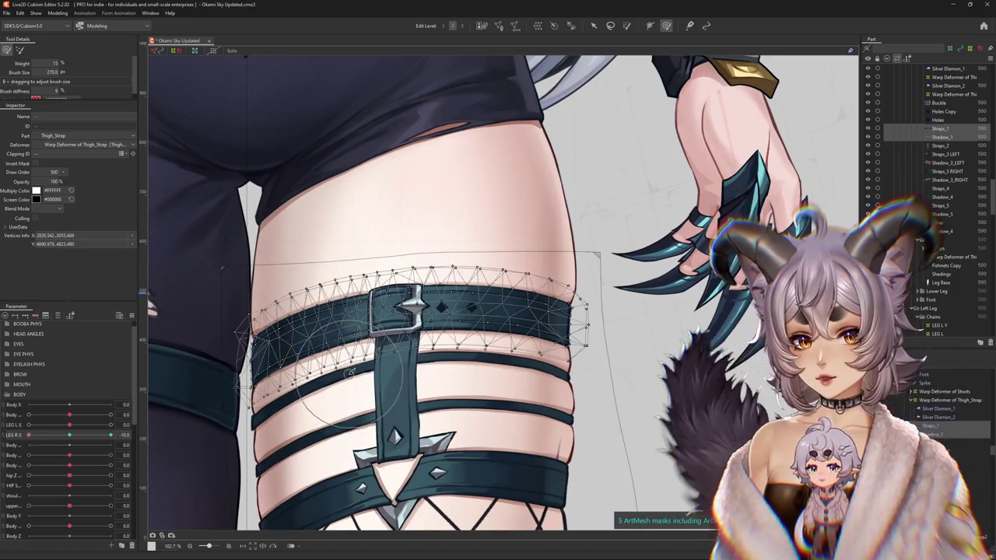
pyautogui.moveTo(289, 311); pyautogui.dragTo(329, 358)
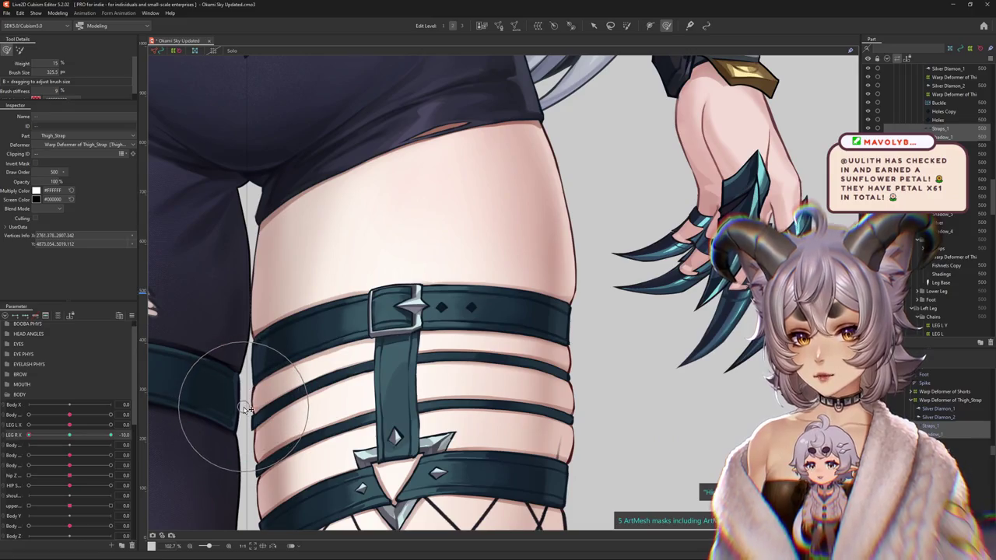
pyautogui.moveTo(245, 383); pyautogui.dragTo(300, 366)
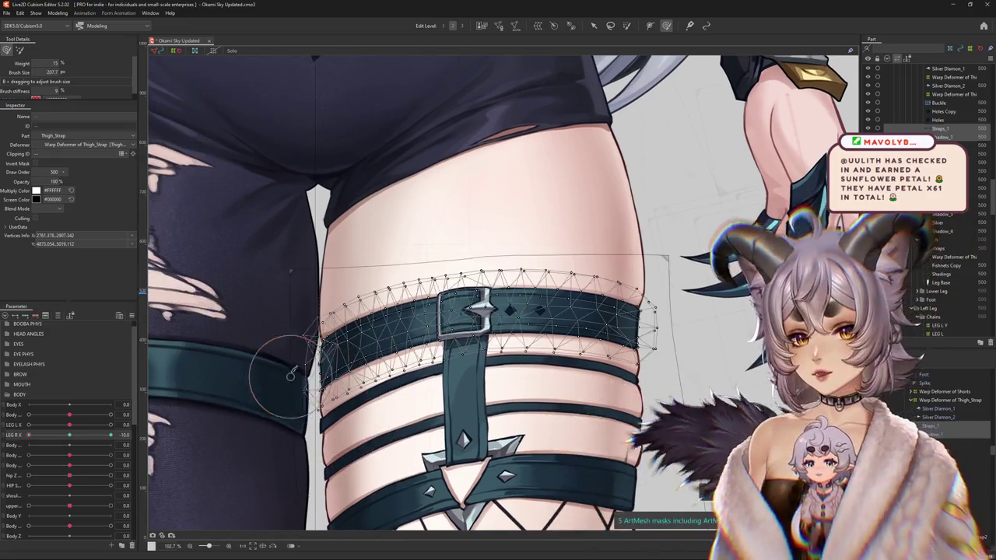
pyautogui.scroll(2, 299, 365)
pyautogui.scroll(2, 305, 370)
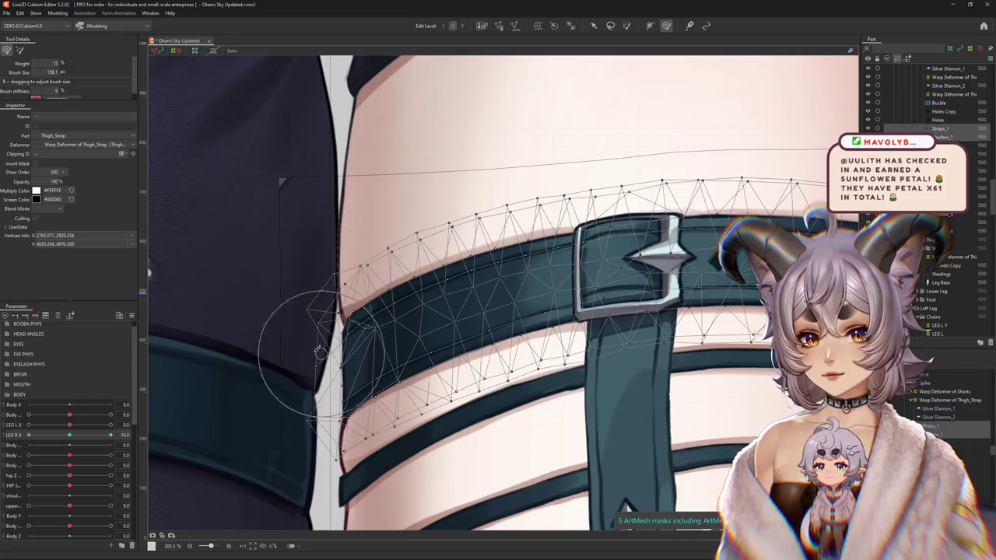
pyautogui.moveTo(331, 306)
pyautogui.mouseDown()
pyautogui.moveTo(352, 294)
pyautogui.moveTo(350, 337)
pyautogui.mouseUp()
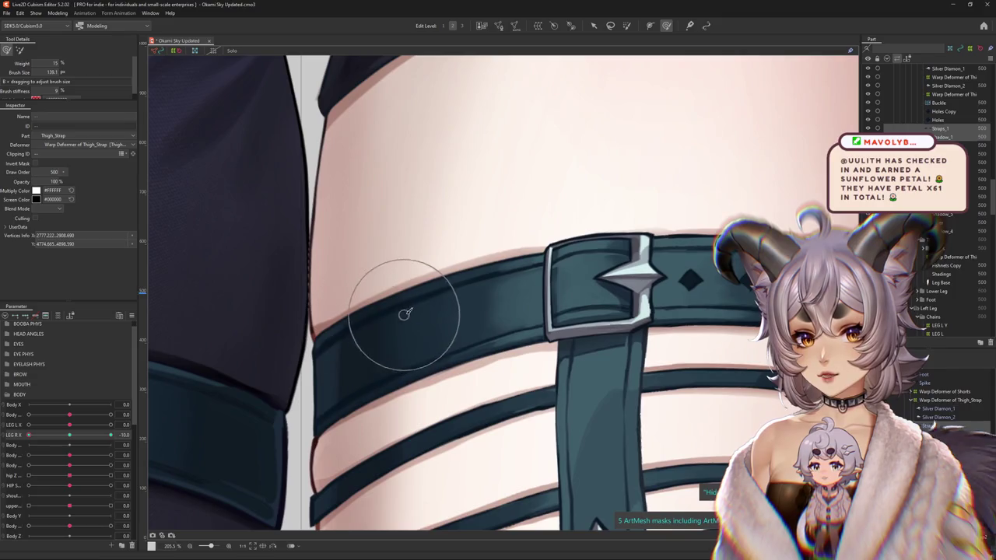
# Check the strap at an intermediate LEG R X pose, enlarge the brush, then reset LEG R X to 0.
pyautogui.scroll(-4, 318, 311)
pyautogui.scroll(-5, 328, 315)
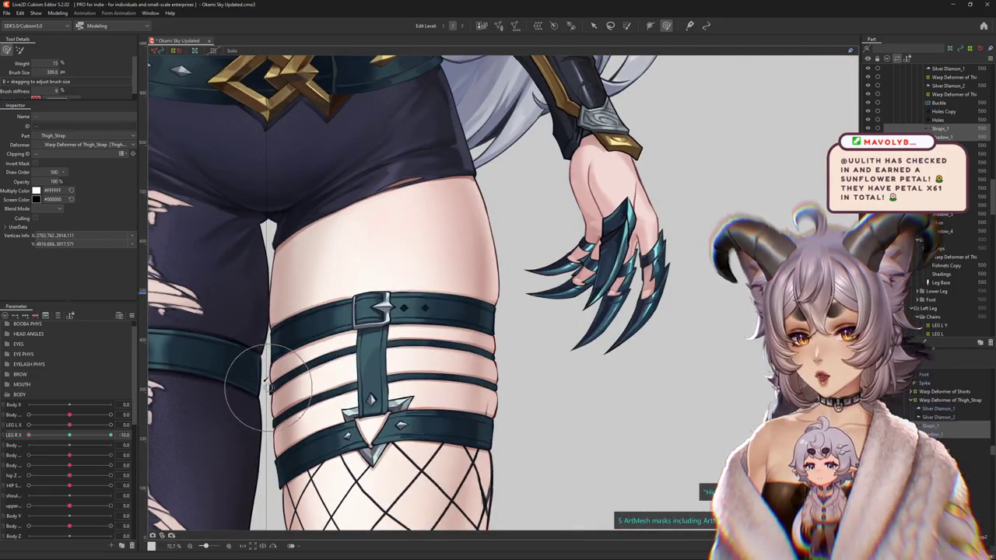
pyautogui.moveTo(30, 435)
pyautogui.mouseDown()
pyautogui.moveTo(41, 441)
pyautogui.moveTo(28, 436)
pyautogui.mouseUp()
pyautogui.scroll(3, 289, 300)
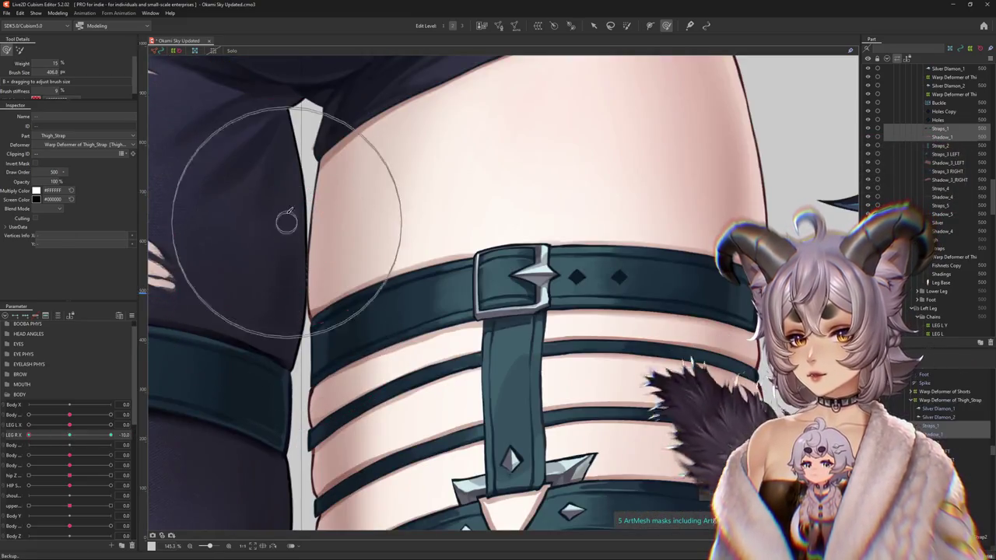
pyautogui.moveTo(366, 248); pyautogui.dragTo(358, 256)
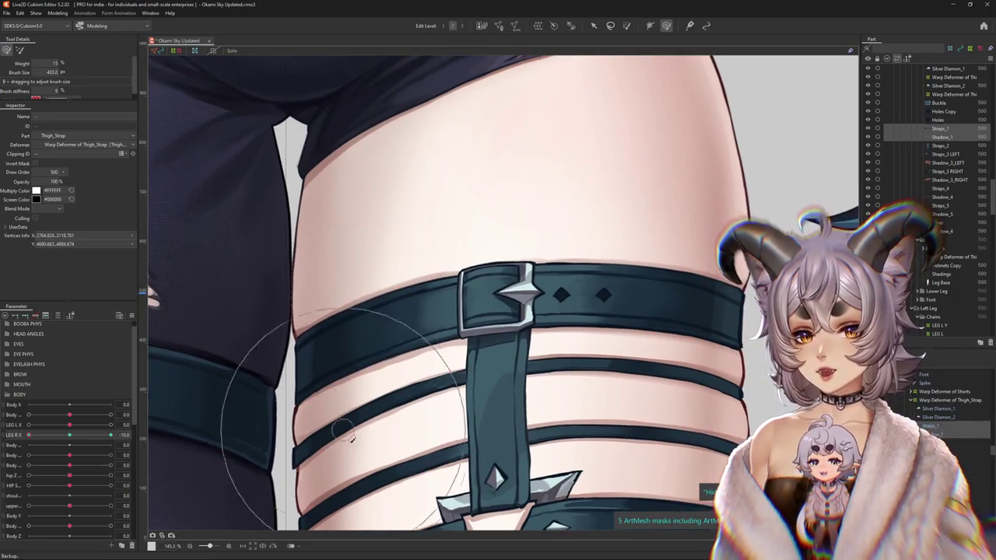
pyautogui.moveTo(393, 434)
pyautogui.mouseDown()
pyautogui.moveTo(389, 410)
pyautogui.moveTo(332, 379)
pyautogui.mouseUp()
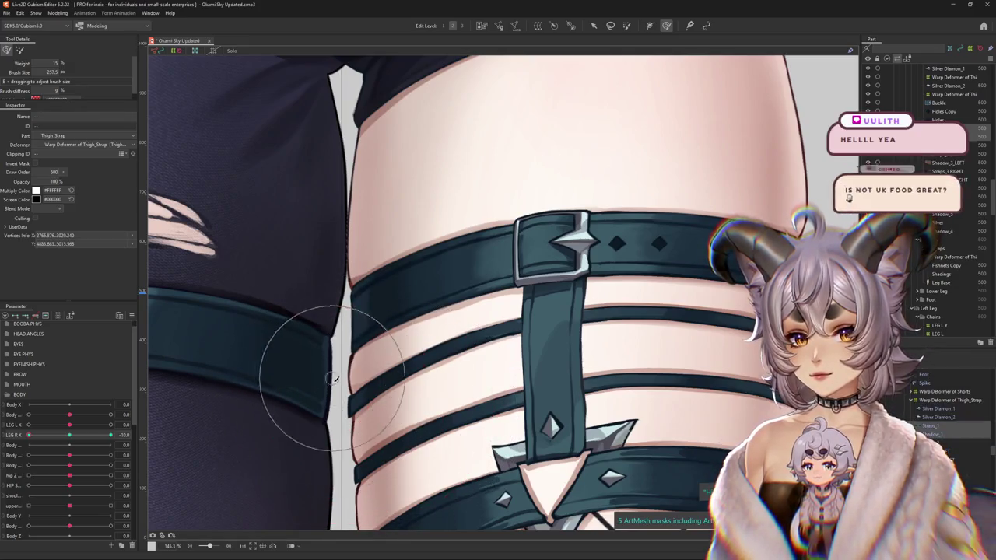
pyautogui.moveTo(326, 265)
pyautogui.mouseDown()
pyautogui.moveTo(382, 210)
pyautogui.moveTo(464, 293)
pyautogui.moveTo(400, 265)
pyautogui.mouseUp()
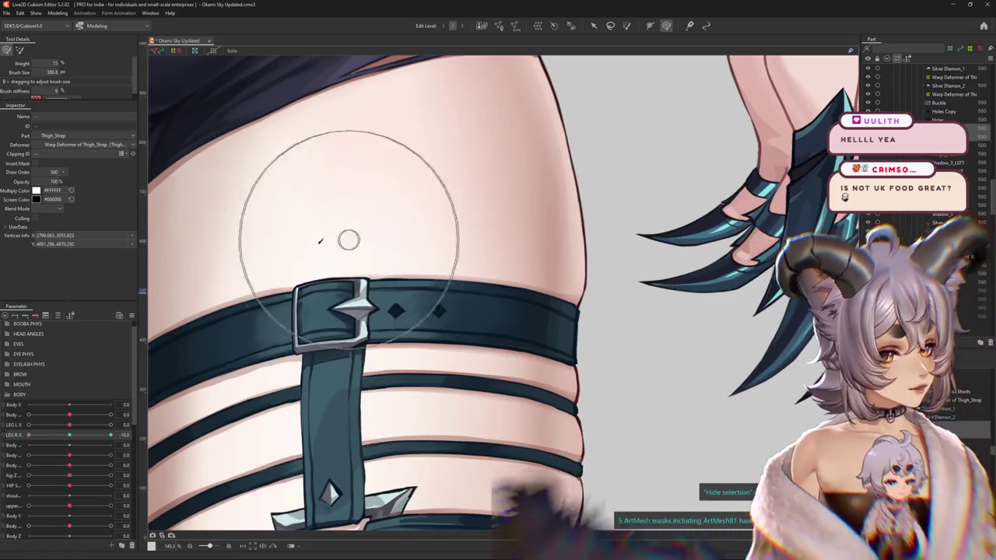
pyautogui.click(72, 437)
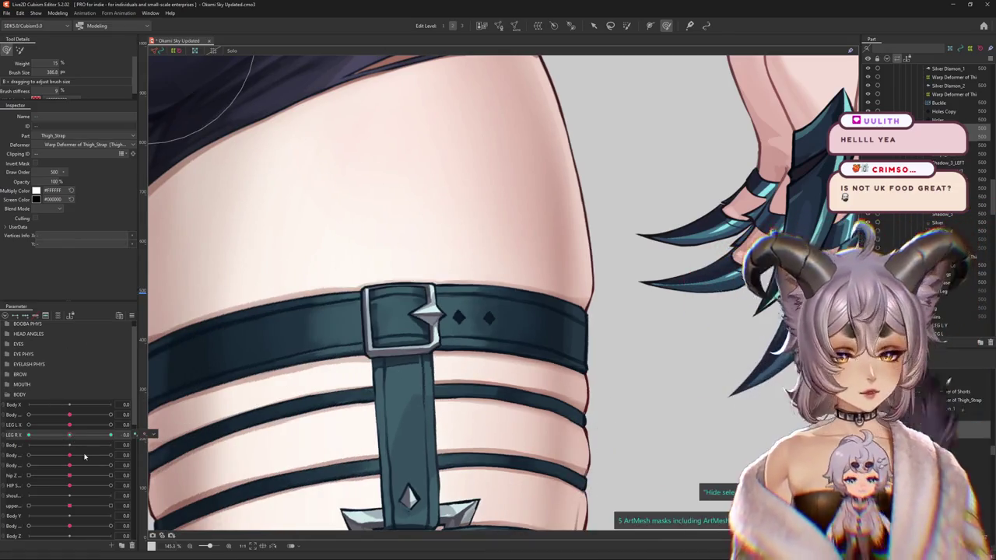
# Scrub LEG R X to check the strap at partial leg poses.
pyautogui.scroll(-5, 323, 311)
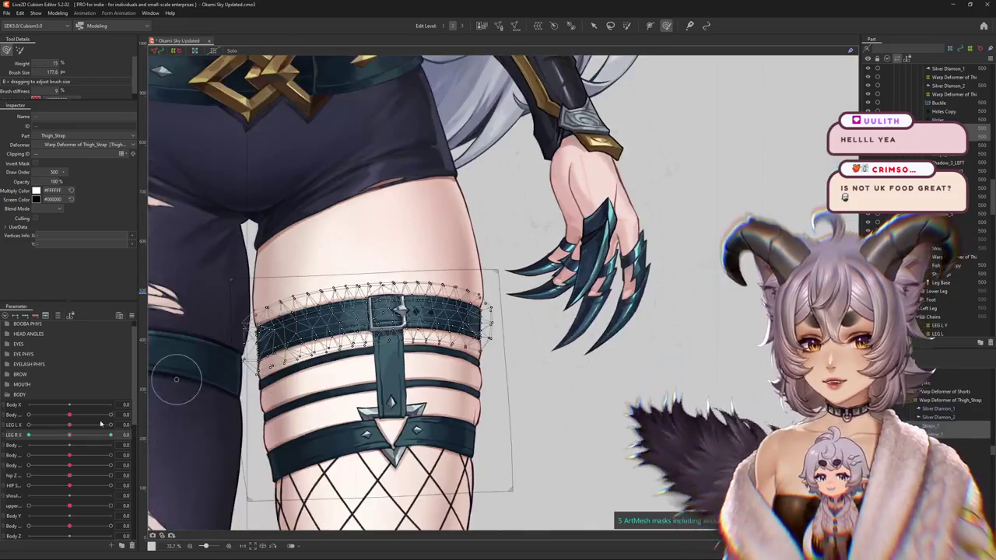
pyautogui.moveTo(18, 437)
pyautogui.mouseDown()
pyautogui.moveTo(73, 440)
pyautogui.moveTo(140, 387)
pyautogui.mouseUp()
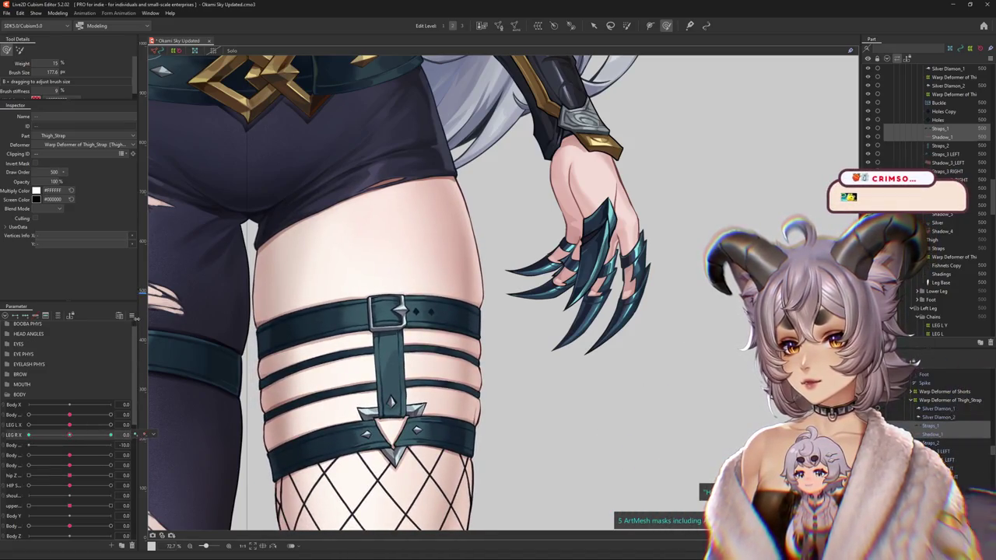
pyautogui.moveTo(29, 436)
pyautogui.mouseDown()
pyautogui.moveTo(64, 440)
pyautogui.moveTo(28, 435)
pyautogui.mouseUp()
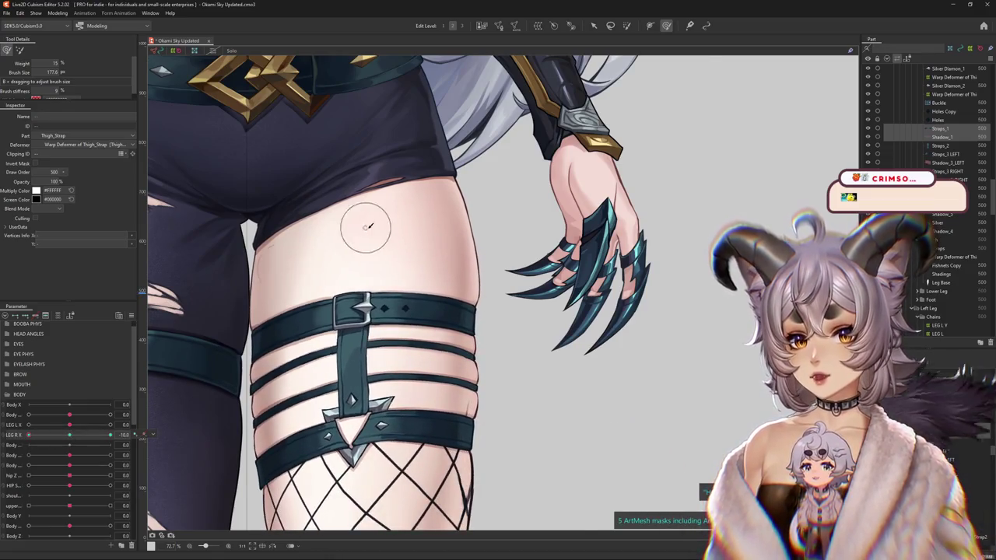
pyautogui.scroll(4, 367, 225)
# Reselect the top strap mesh and size the deform brush around its right end.
pyautogui.click(402, 300)
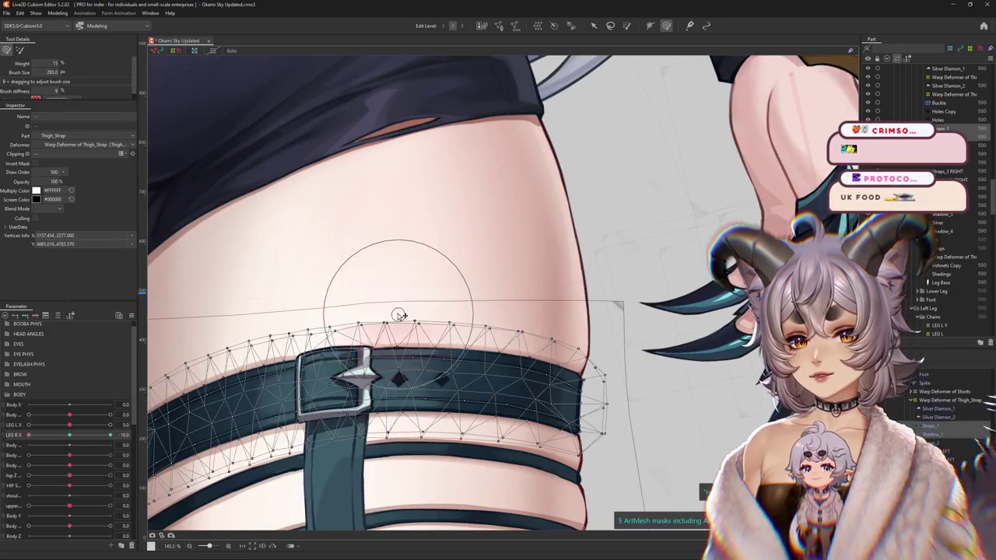
pyautogui.moveTo(515, 328); pyautogui.dragTo(422, 274)
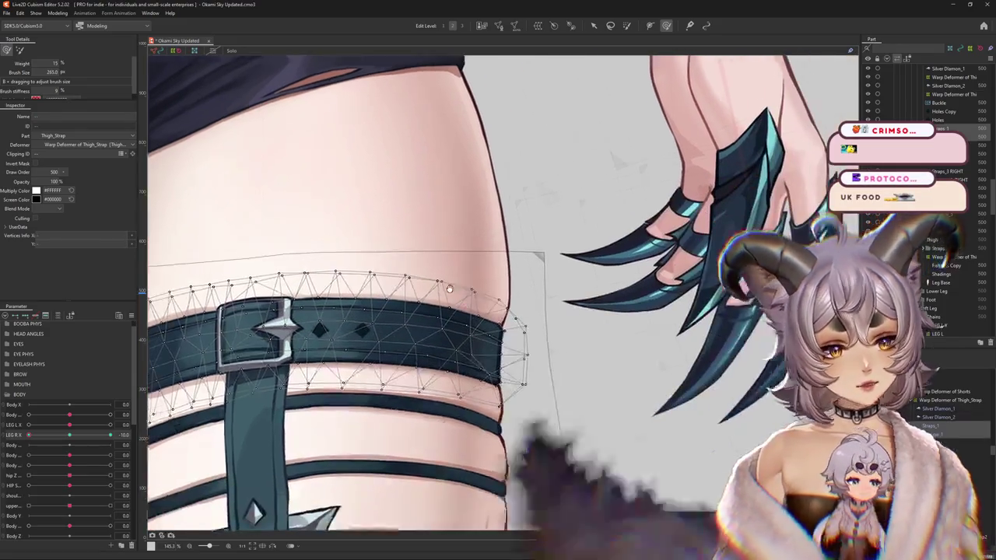
pyautogui.moveTo(535, 272); pyautogui.dragTo(498, 402)
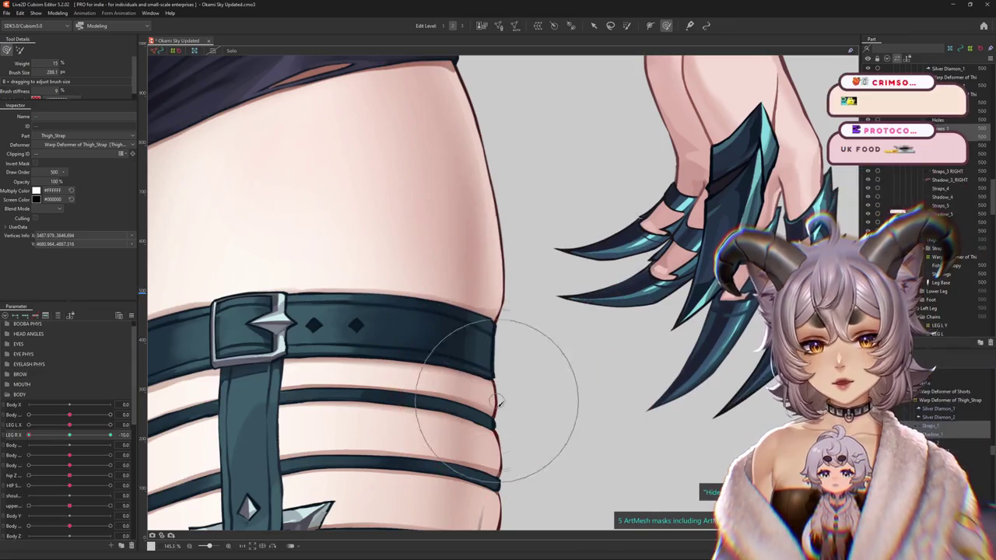
pyautogui.moveTo(465, 437)
pyautogui.mouseDown()
pyautogui.moveTo(524, 404)
pyautogui.moveTo(456, 407)
pyautogui.moveTo(493, 413)
pyautogui.mouseUp()
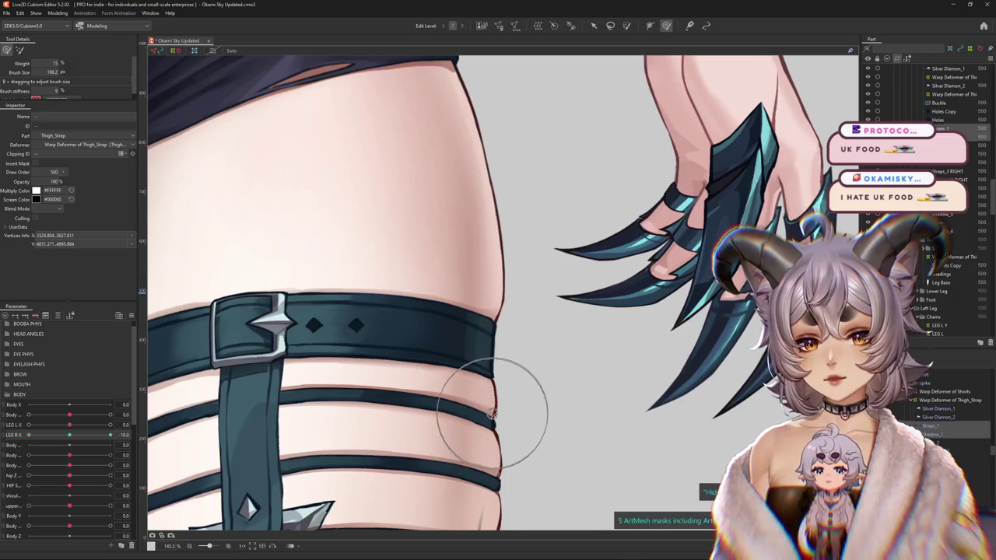
pyautogui.click(506, 334)
pyautogui.moveTo(506, 335); pyautogui.dragTo(472, 300)
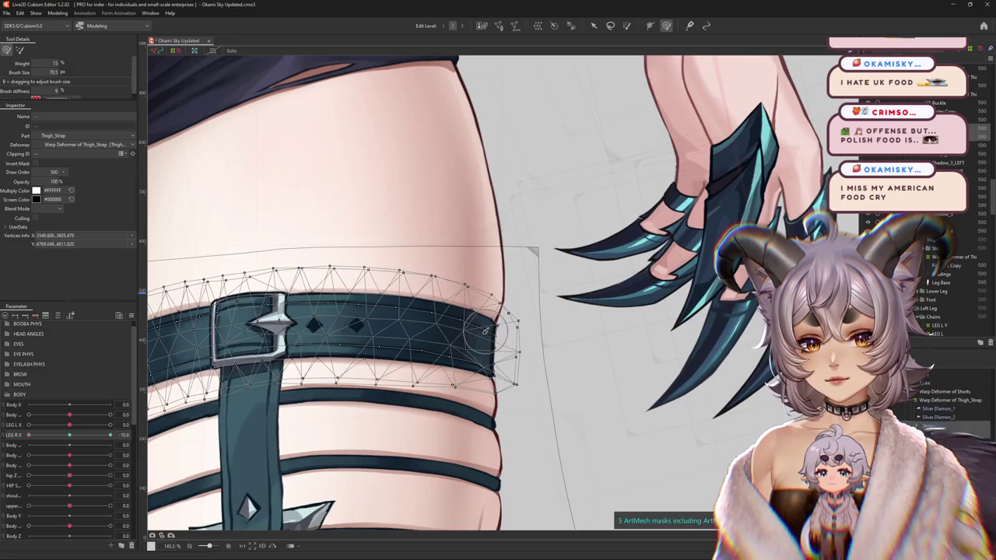
pyautogui.moveTo(462, 336)
pyautogui.mouseDown()
pyautogui.moveTo(444, 345)
pyautogui.moveTo(362, 315)
pyautogui.mouseUp()
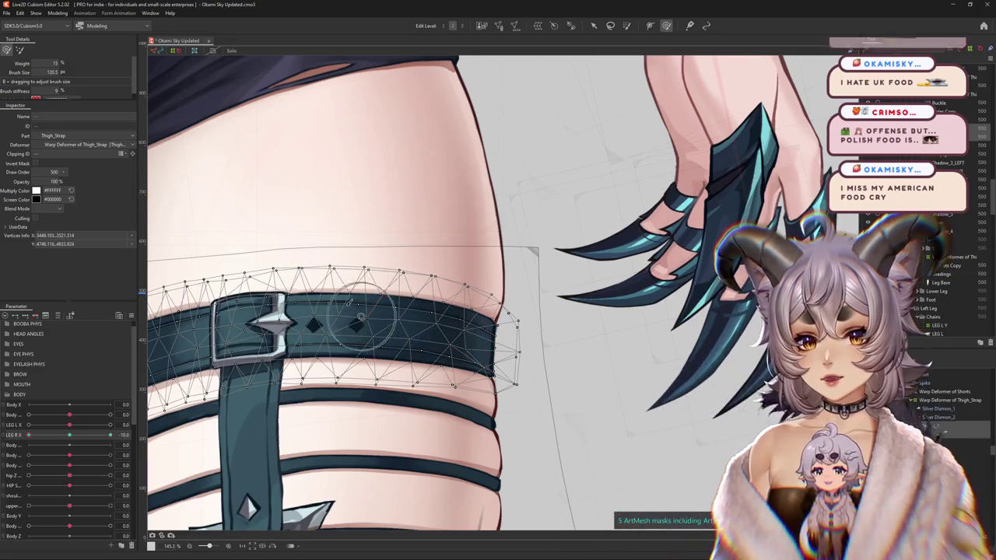
pyautogui.moveTo(293, 286); pyautogui.dragTo(348, 272)
pyautogui.moveTo(412, 207)
pyautogui.mouseDown()
pyautogui.moveTo(456, 233)
pyautogui.moveTo(490, 229)
pyautogui.mouseUp()
# Reselect the strap, adjust the brush, and tuck its right end against the thigh's outer edge.
pyautogui.click(582, 316)
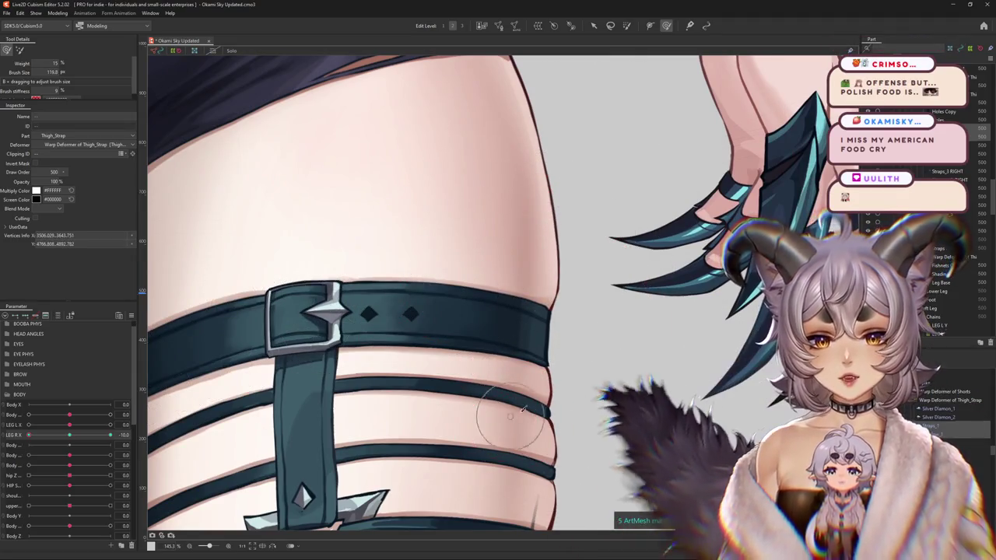
pyautogui.click(467, 356)
pyautogui.moveTo(498, 366); pyautogui.dragTo(539, 381)
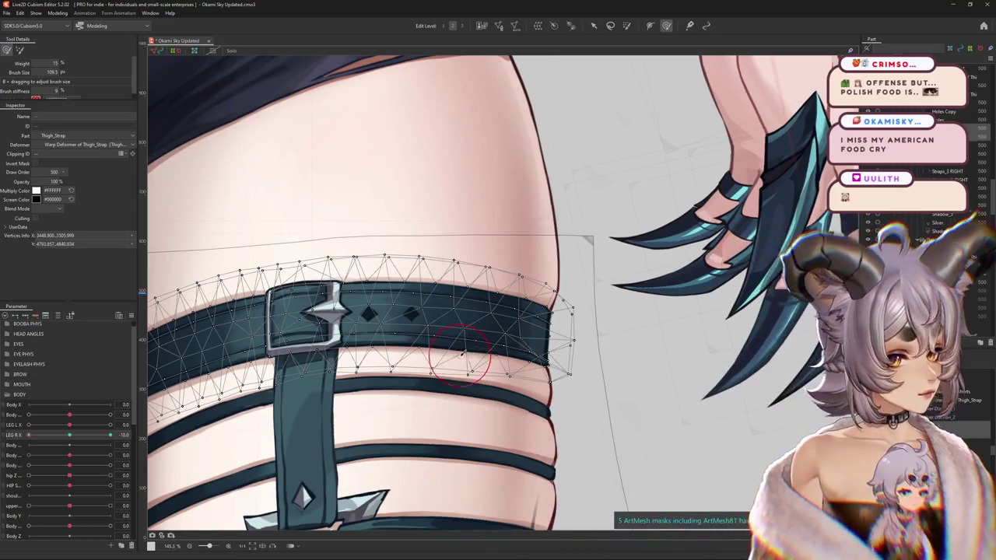
pyautogui.moveTo(472, 346); pyautogui.dragTo(479, 354)
pyautogui.moveTo(378, 262); pyautogui.dragTo(511, 262)
pyautogui.moveTo(590, 297)
pyautogui.mouseDown()
pyautogui.moveTo(532, 303)
pyautogui.moveTo(577, 291)
pyautogui.moveTo(577, 388)
pyautogui.mouseUp()
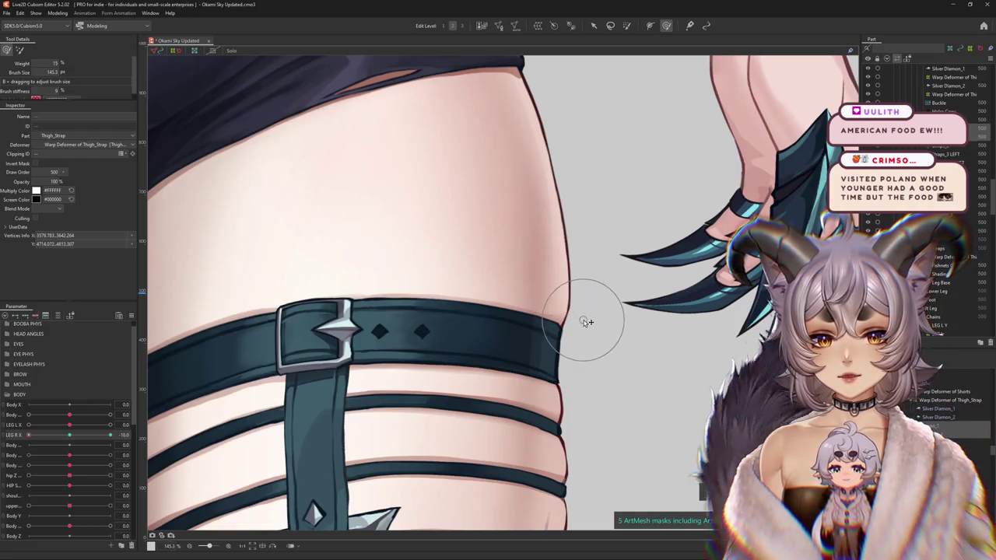
pyautogui.moveTo(587, 321); pyautogui.dragTo(565, 385)
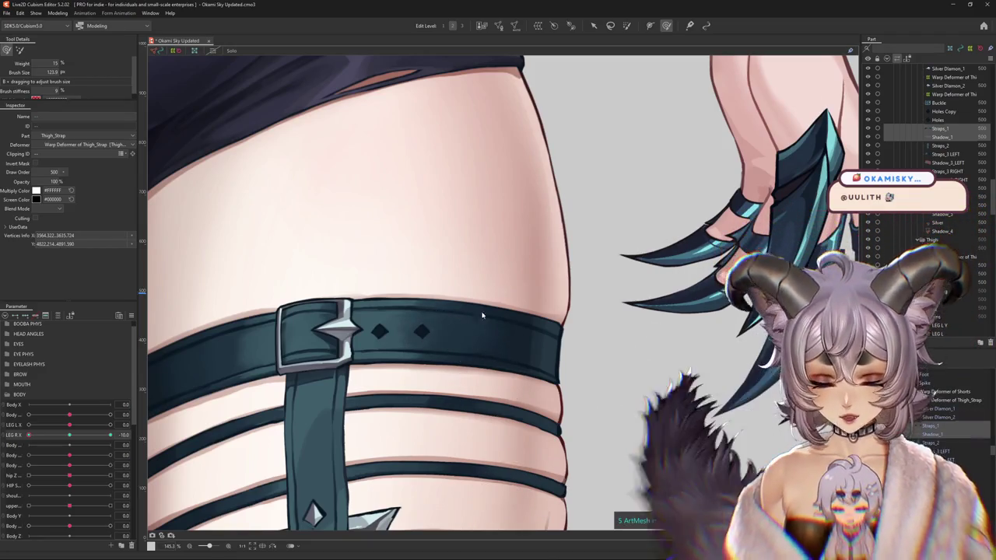
# Stretch the strap's upper edge along the thigh and reshape the band just above the buckle.
pyautogui.moveTo(365, 233)
pyautogui.mouseDown()
pyautogui.moveTo(376, 285)
pyautogui.moveTo(473, 287)
pyautogui.moveTo(480, 310)
pyautogui.moveTo(534, 301)
pyautogui.mouseUp()
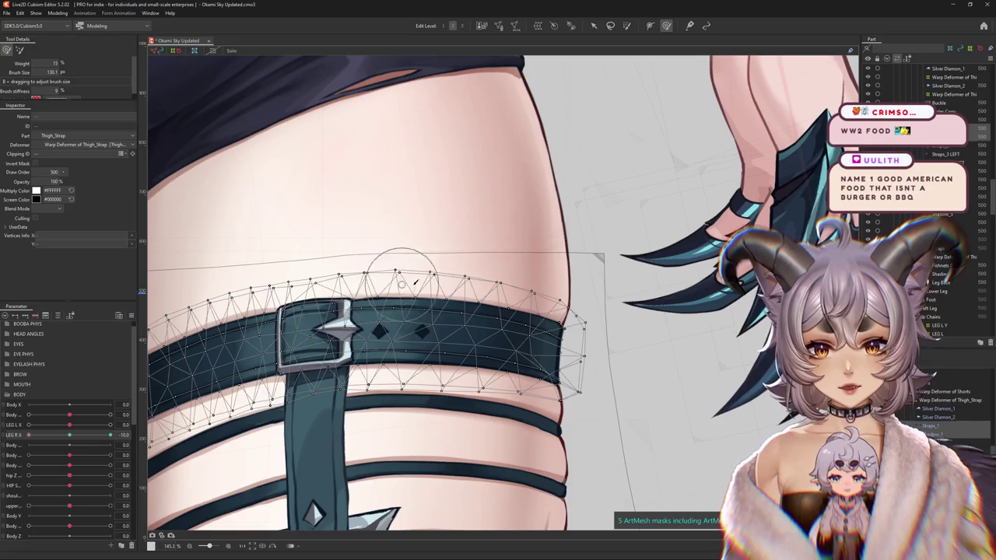
pyautogui.moveTo(415, 283); pyautogui.dragTo(540, 276)
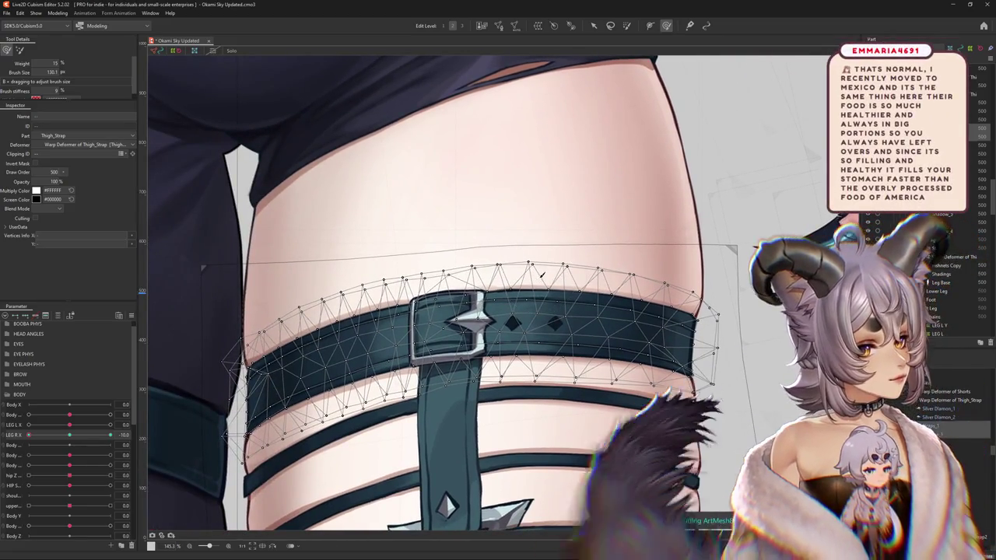
pyautogui.moveTo(519, 223); pyautogui.dragTo(370, 303)
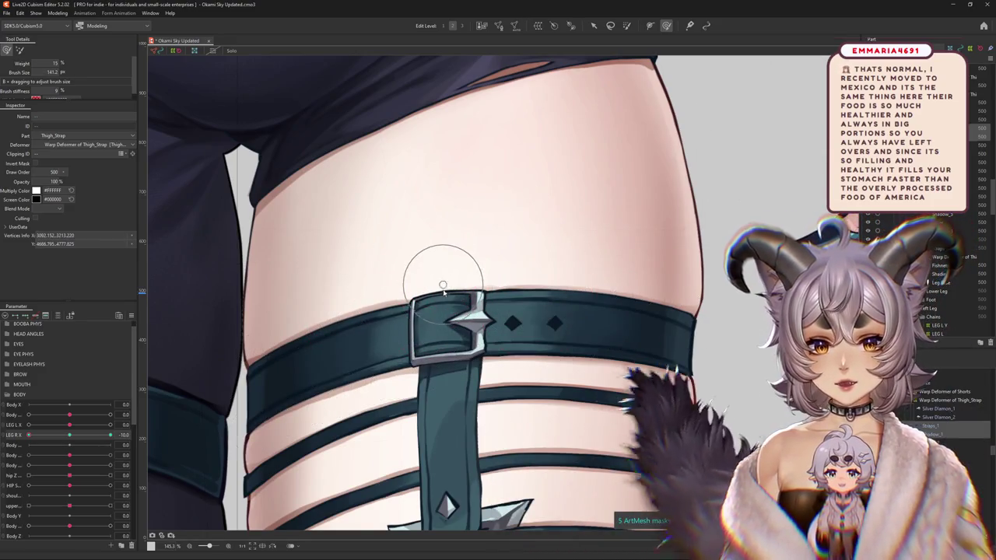
pyautogui.moveTo(349, 404); pyautogui.dragTo(390, 353)
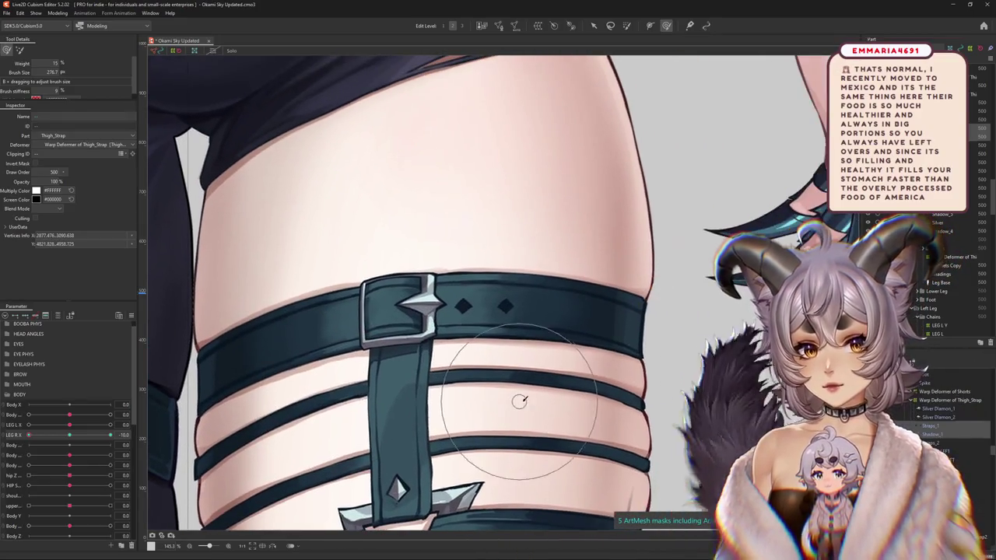
pyautogui.click(531, 357)
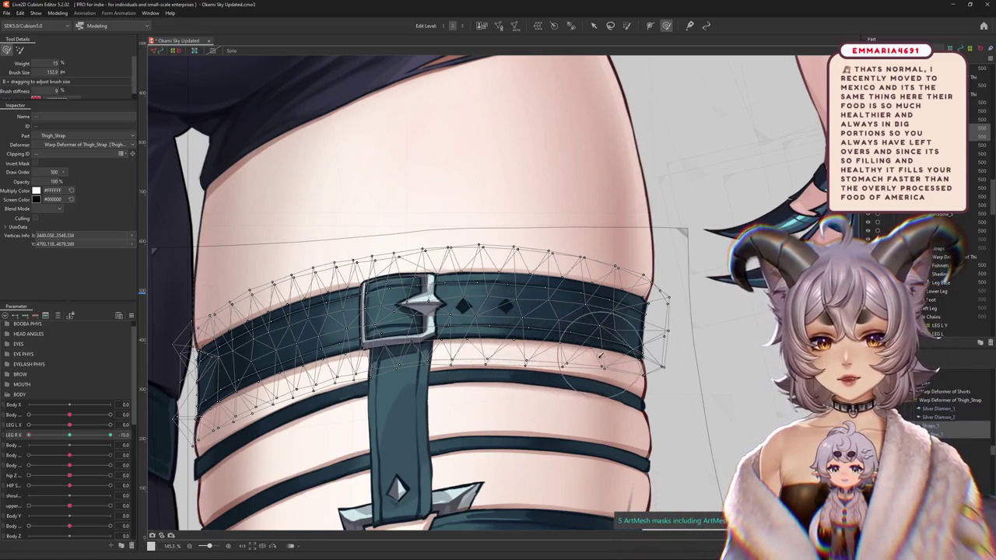
pyautogui.moveTo(581, 335)
pyautogui.mouseDown()
pyautogui.moveTo(627, 347)
pyautogui.moveTo(584, 372)
pyautogui.mouseUp()
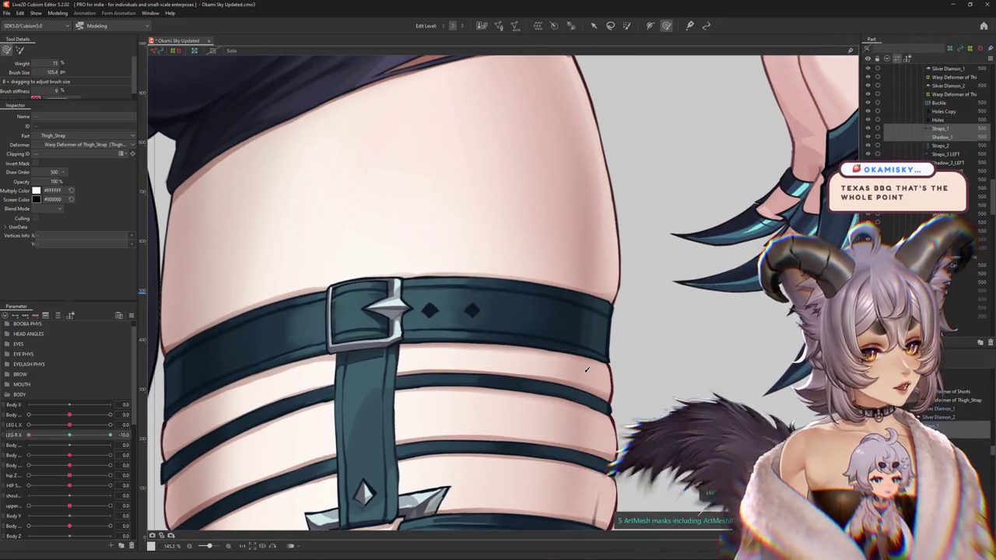
pyautogui.scroll(-3, 467, 365)
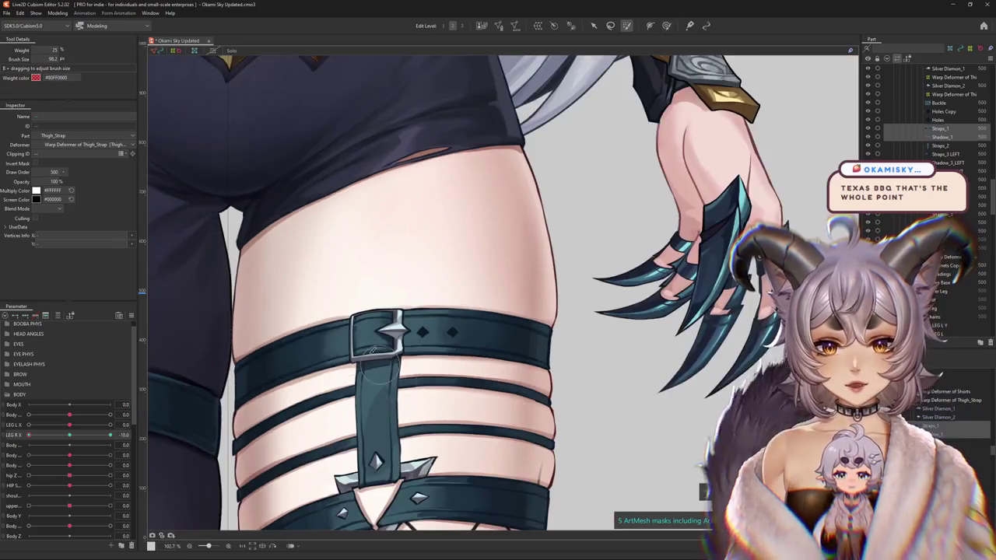
# Select the strap mesh, return to the Deform Brush, and hide the mesh overlay.
pyautogui.scroll(3, 405, 296)
pyautogui.click(409, 255)
pyautogui.click(666, 26)
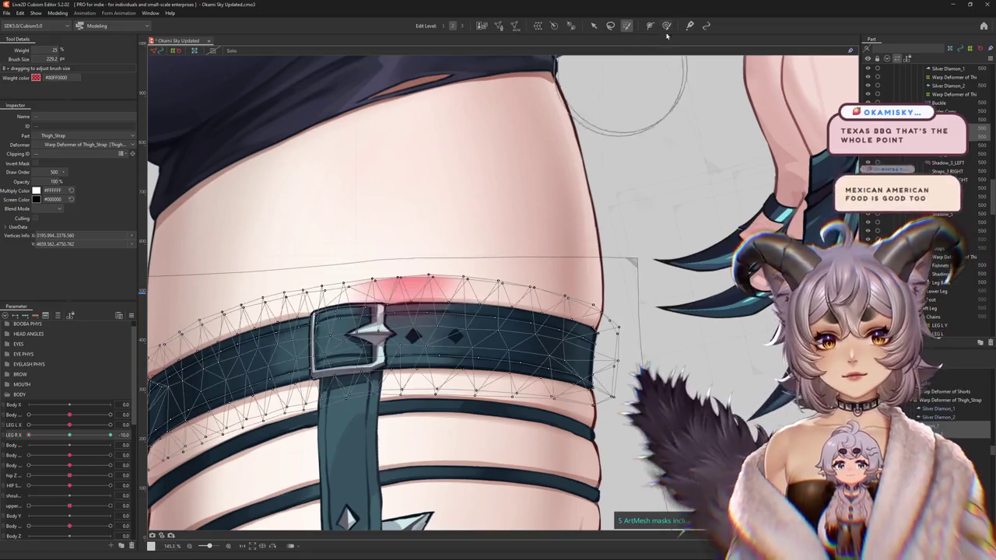
pyautogui.press('Escape')
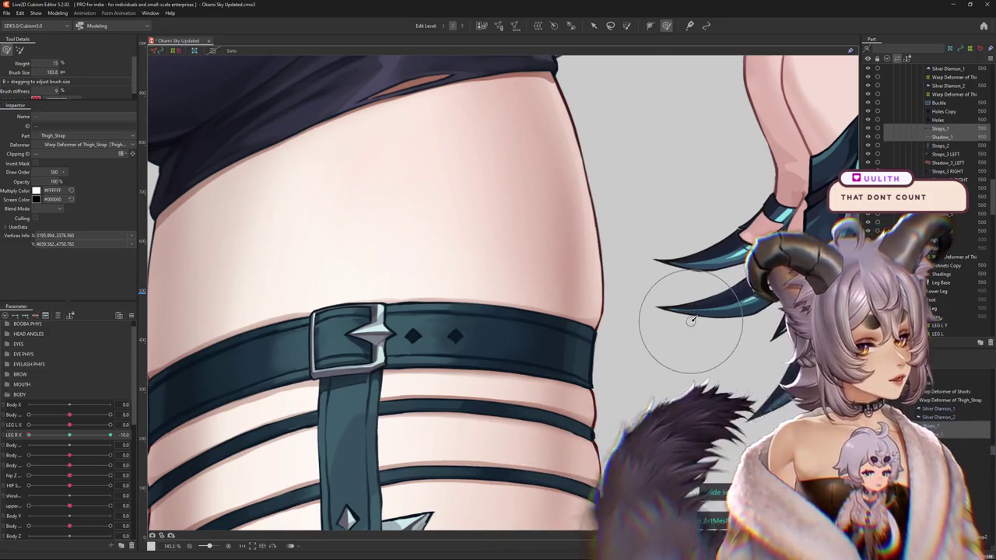
# Enlarge the deform brush over the strap's top edge.
pyautogui.scroll(-1, 700, 327)
pyautogui.scroll(-1, 701, 327)
pyautogui.scroll(-1, 700, 326)
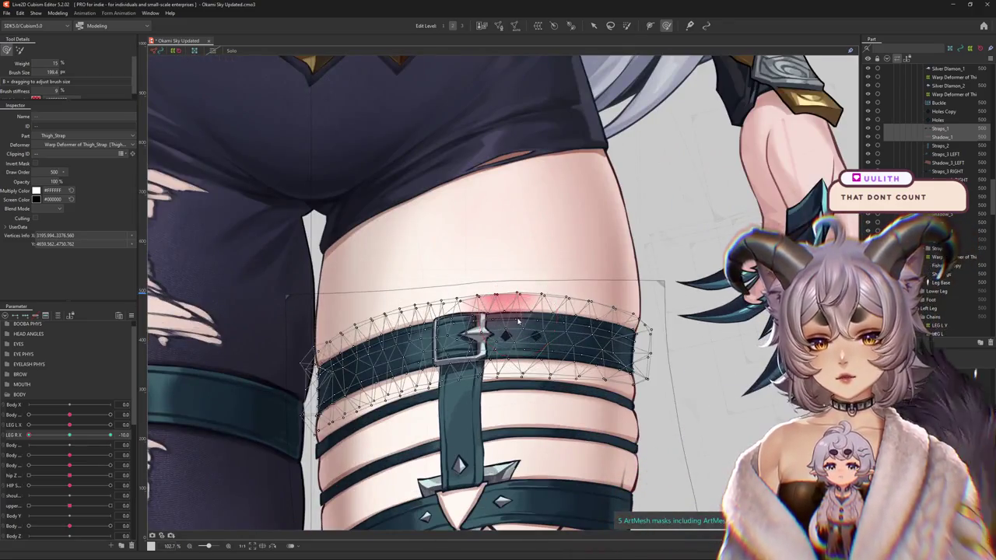
pyautogui.moveTo(518, 320); pyautogui.dragTo(528, 315)
pyautogui.scroll(2, 521, 315)
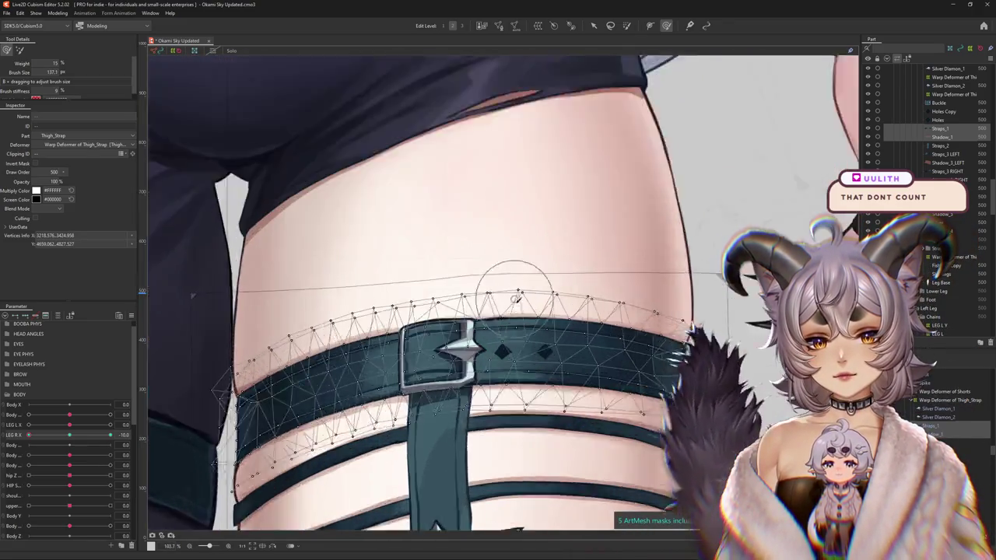
pyautogui.scroll(2, 513, 312)
pyautogui.scroll(1, 502, 315)
pyautogui.scroll(1, 490, 317)
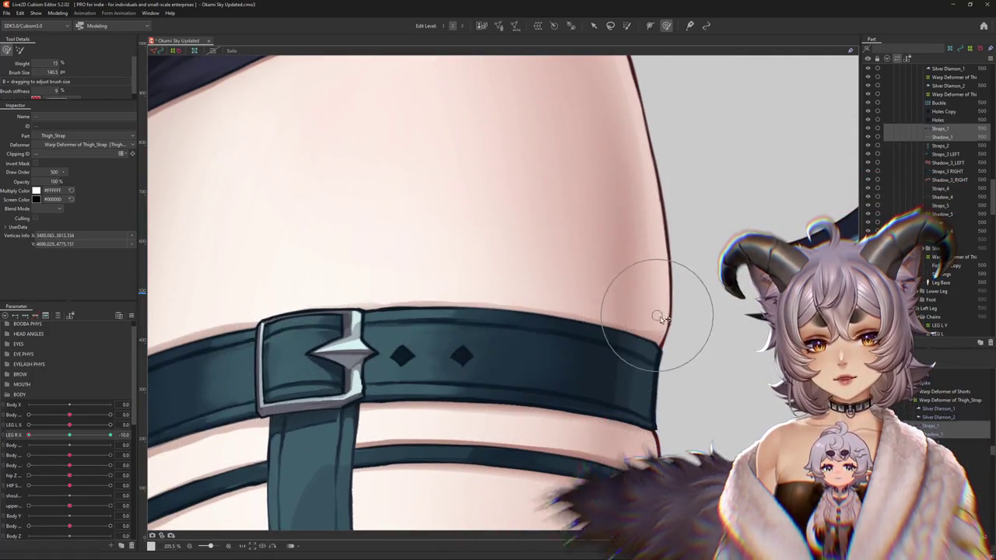
# Reselect the strap's right end, brush it with a larger brush, and zoom out to check the leg.
pyautogui.moveTo(696, 350); pyautogui.dragTo(660, 390)
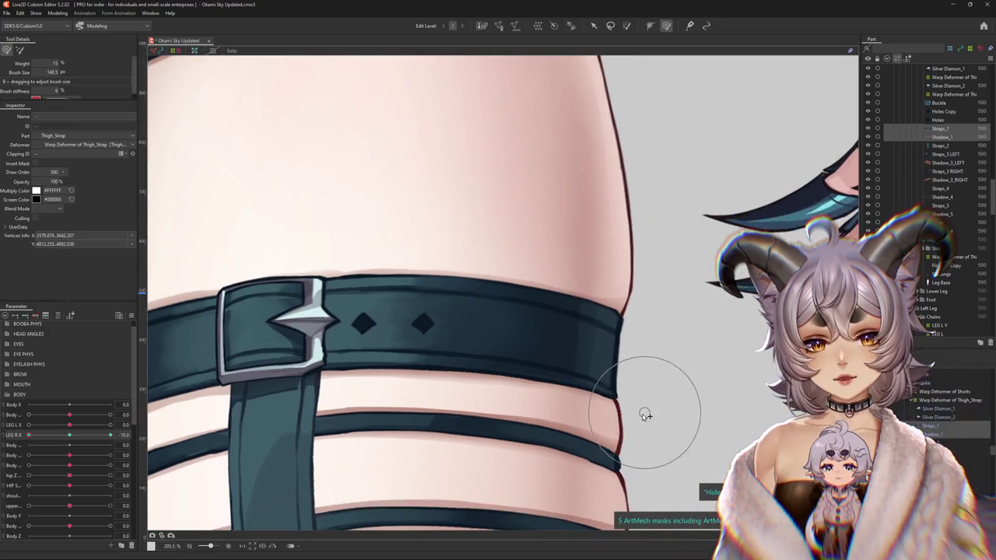
pyautogui.click(580, 407)
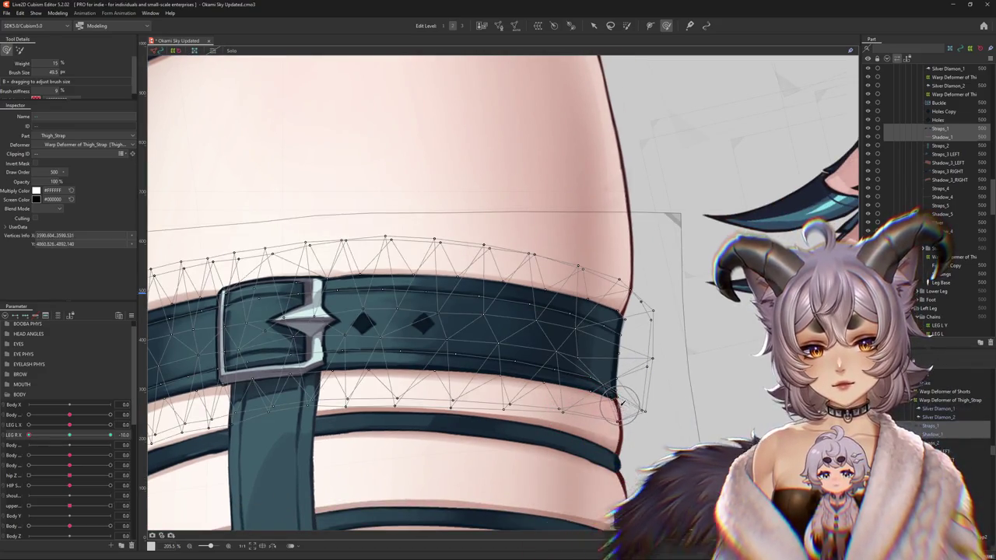
pyautogui.moveTo(605, 407); pyautogui.dragTo(591, 387)
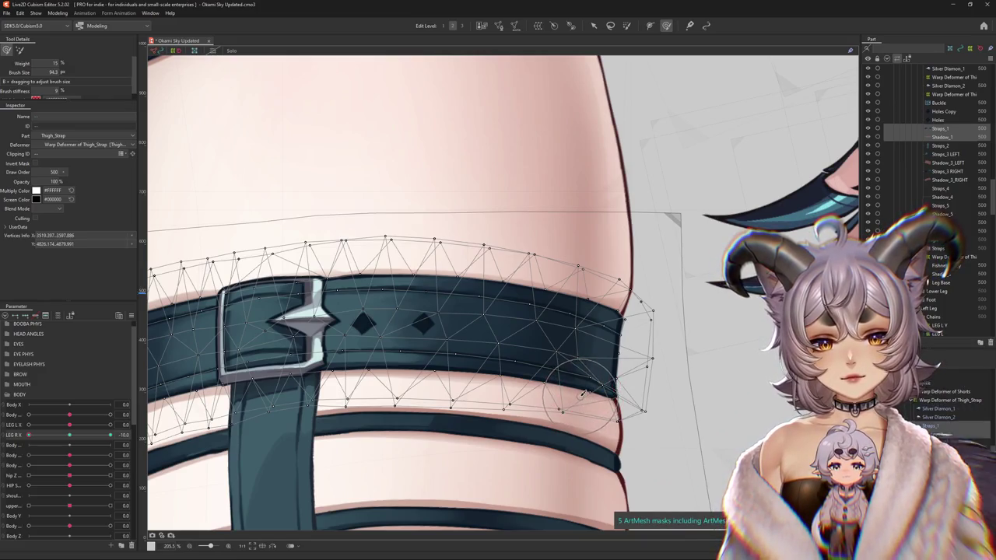
pyautogui.scroll(-5, 538, 383)
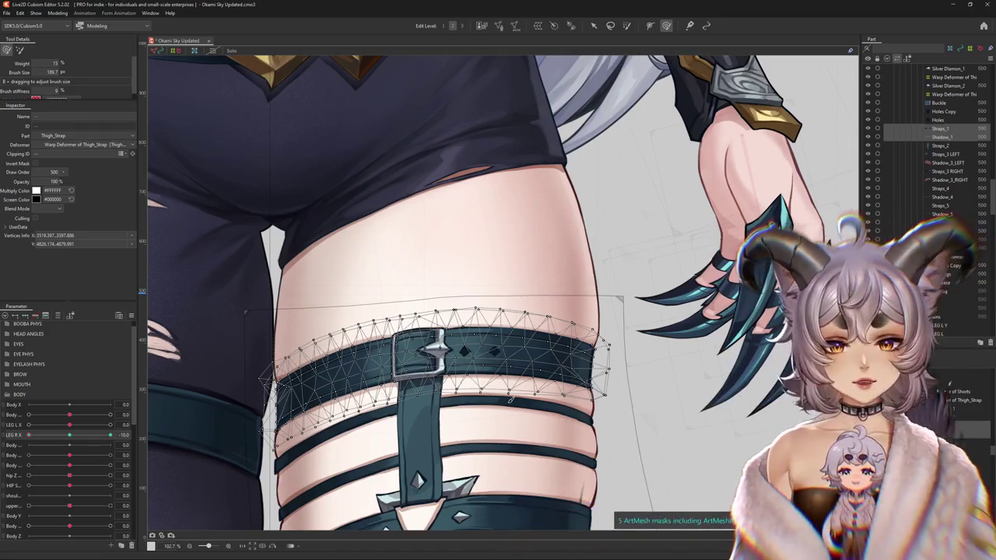
pyautogui.scroll(3, 466, 319)
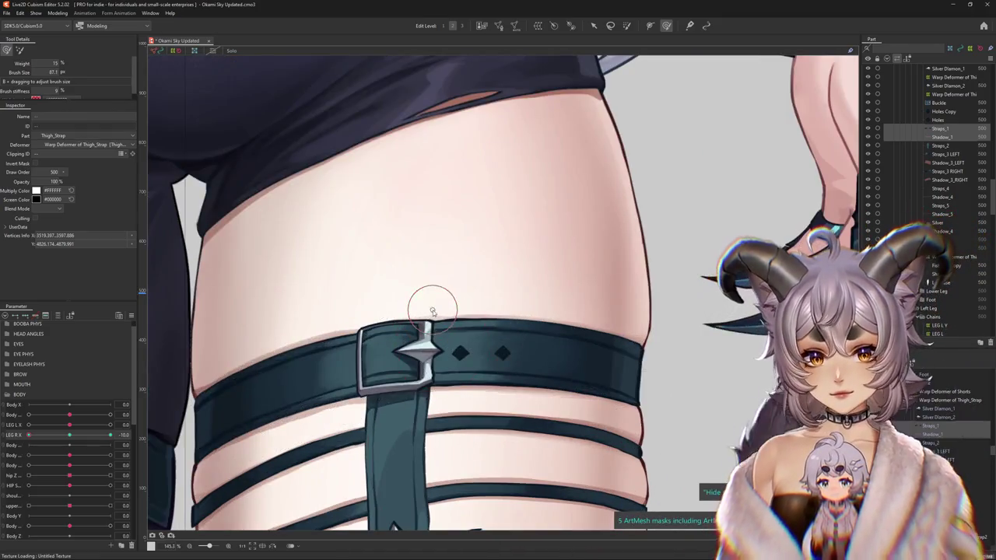
pyautogui.moveTo(433, 311); pyautogui.dragTo(458, 308)
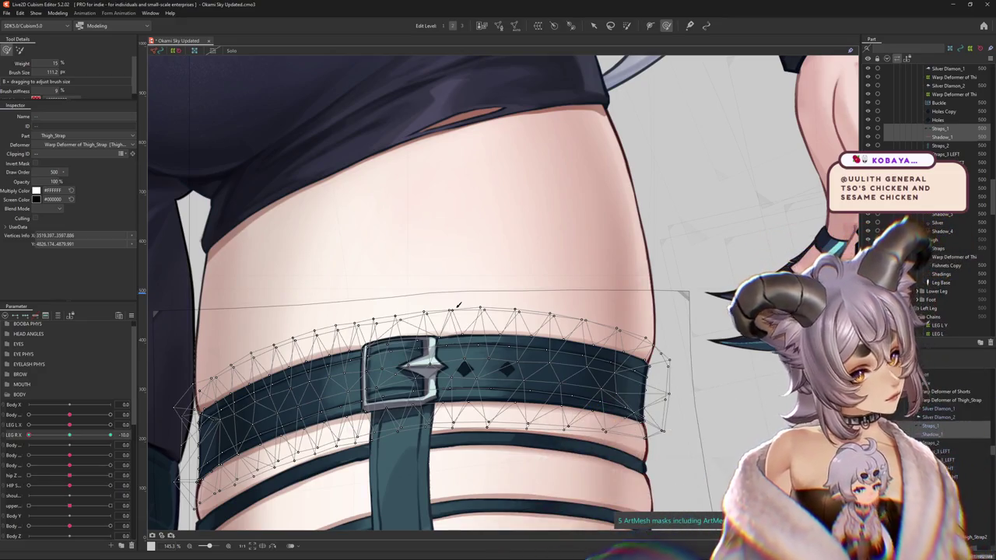
pyautogui.scroll(-2, 477, 330)
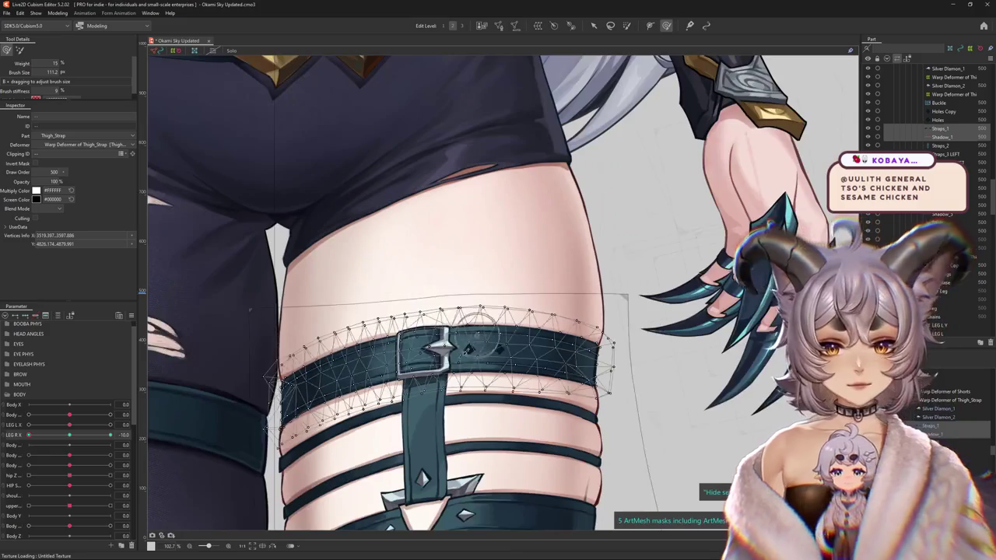
pyautogui.scroll(-1, 477, 329)
pyautogui.scroll(-2, 477, 330)
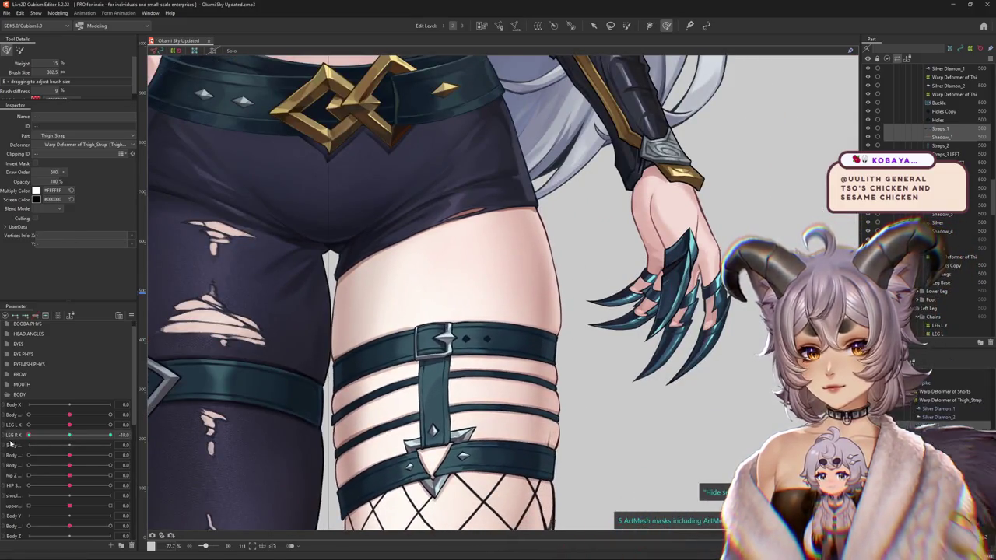
# Select the upper thigh strap and tune the deform brush size around it.
pyautogui.scroll(-3, 566, 330)
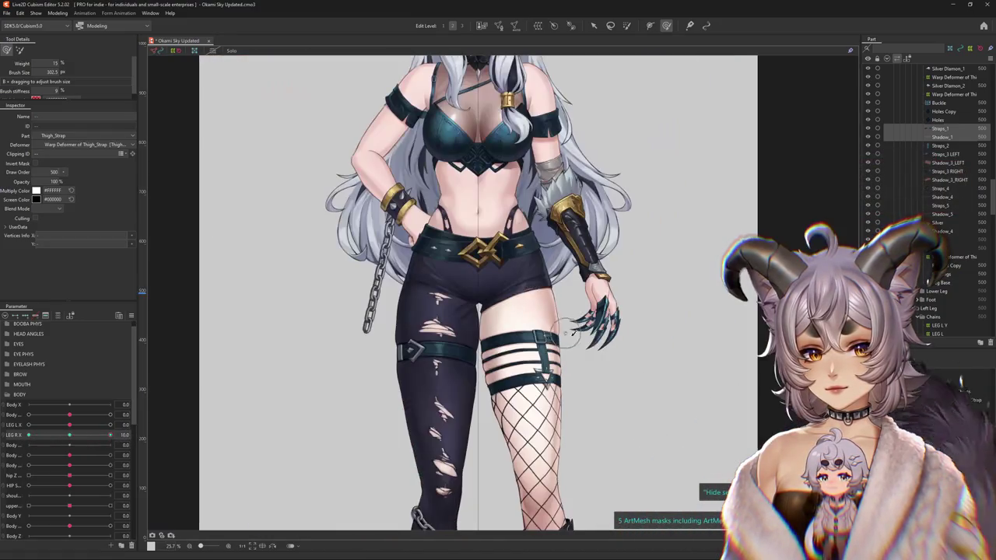
pyautogui.scroll(2, 615, 372)
pyautogui.click(436, 311)
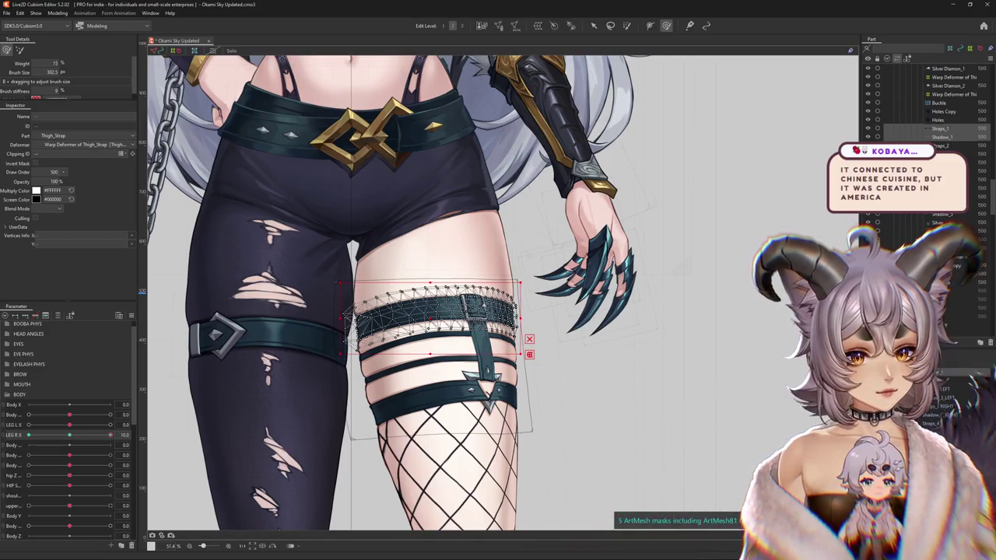
pyautogui.click(455, 289)
pyautogui.scroll(1, 460, 311)
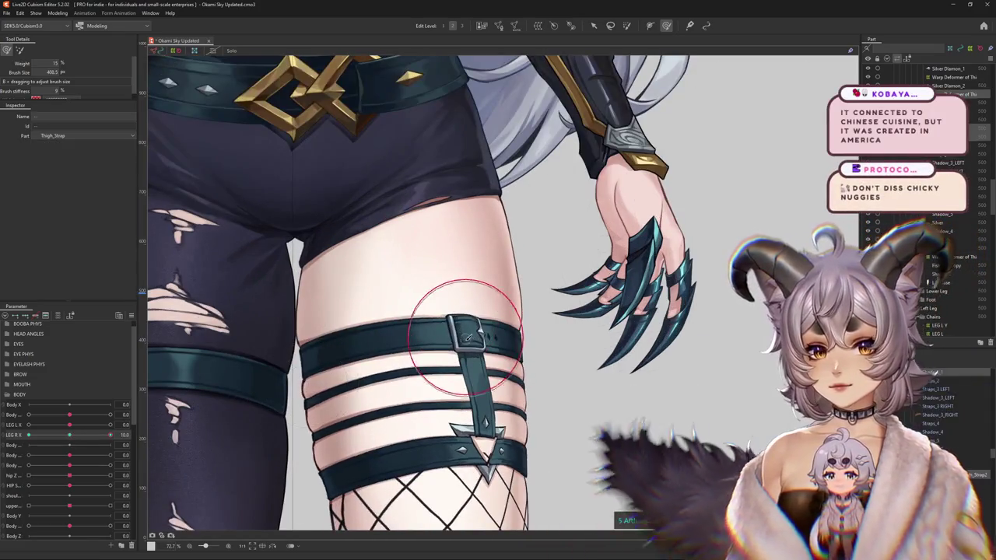
pyautogui.moveTo(469, 336); pyautogui.dragTo(480, 326)
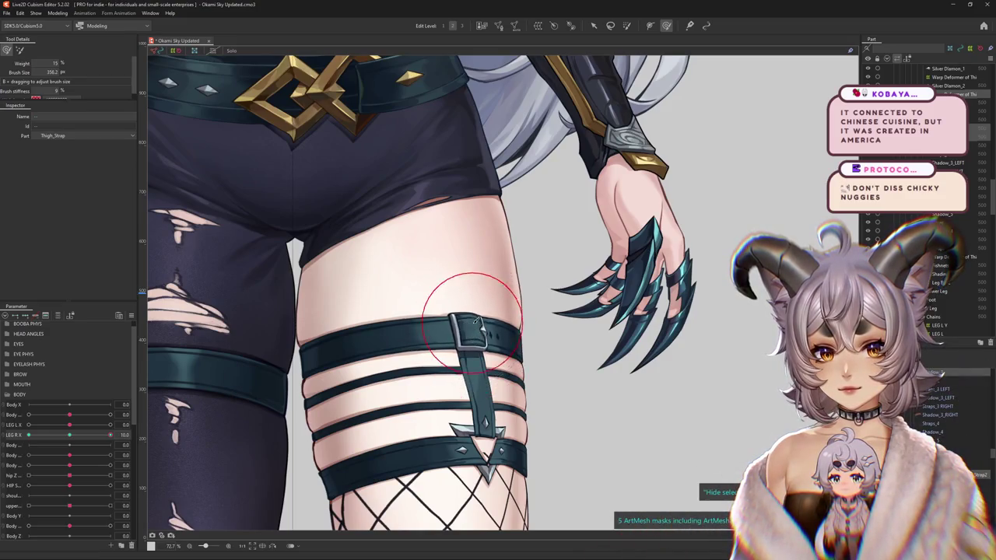
pyautogui.moveTo(500, 333)
pyautogui.mouseDown()
pyautogui.moveTo(421, 319)
pyautogui.moveTo(411, 285)
pyautogui.moveTo(447, 268)
pyautogui.mouseUp()
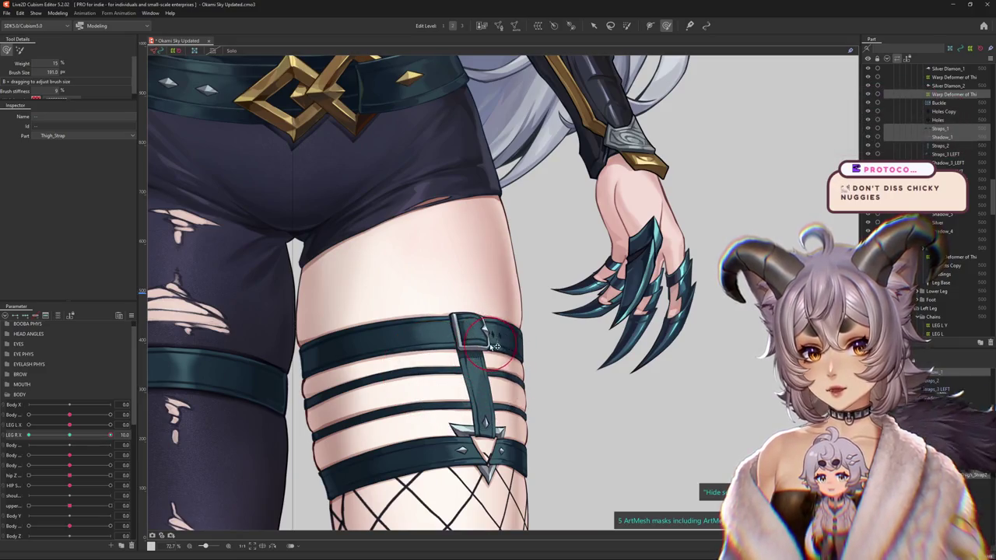
pyautogui.moveTo(498, 358)
pyautogui.mouseDown()
pyautogui.moveTo(504, 304)
pyautogui.moveTo(495, 293)
pyautogui.mouseUp()
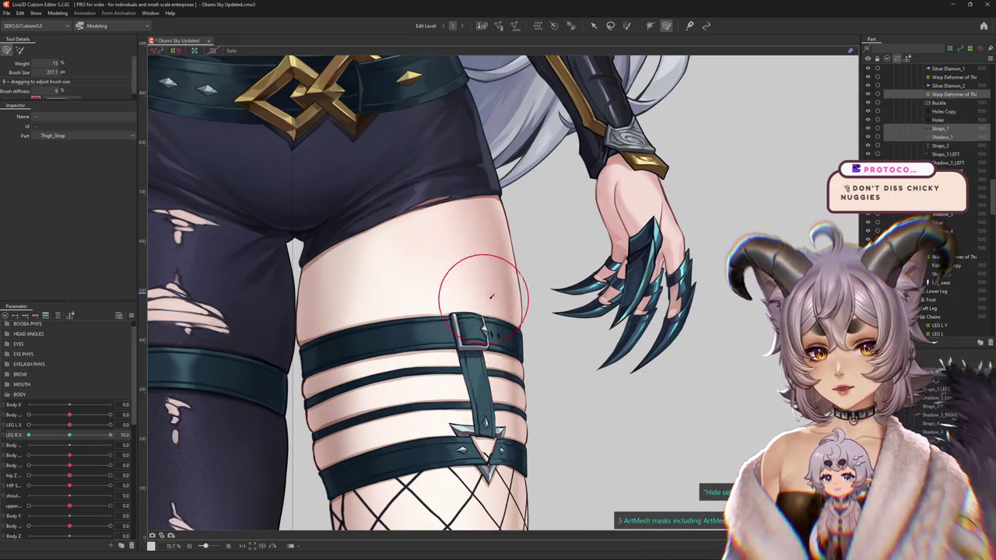
pyautogui.moveTo(548, 338); pyautogui.dragTo(557, 317)
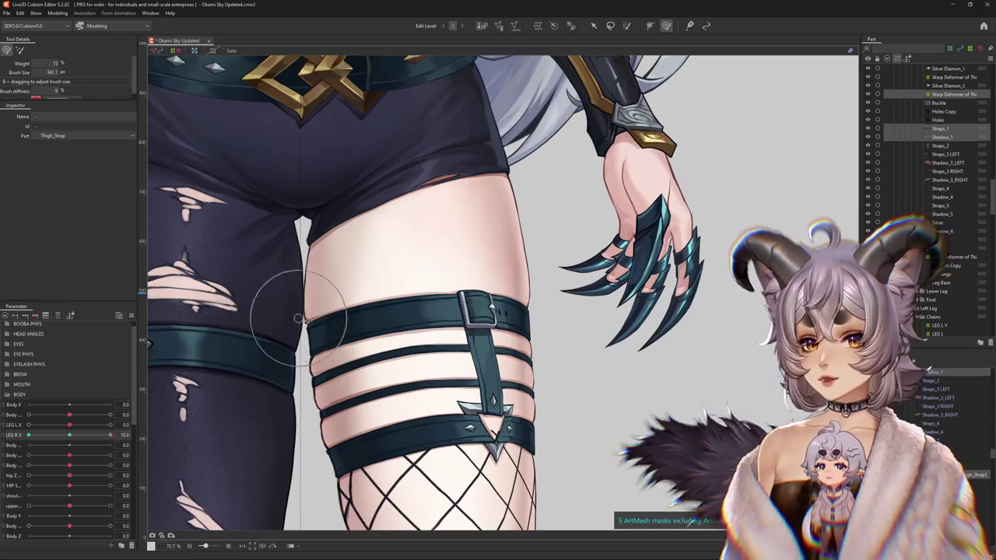
# Reselect the strap and list the overlapping Straps_1, Shadow_1, Shadings and Leg Base objects.
pyautogui.click(332, 284)
pyautogui.press('Escape')
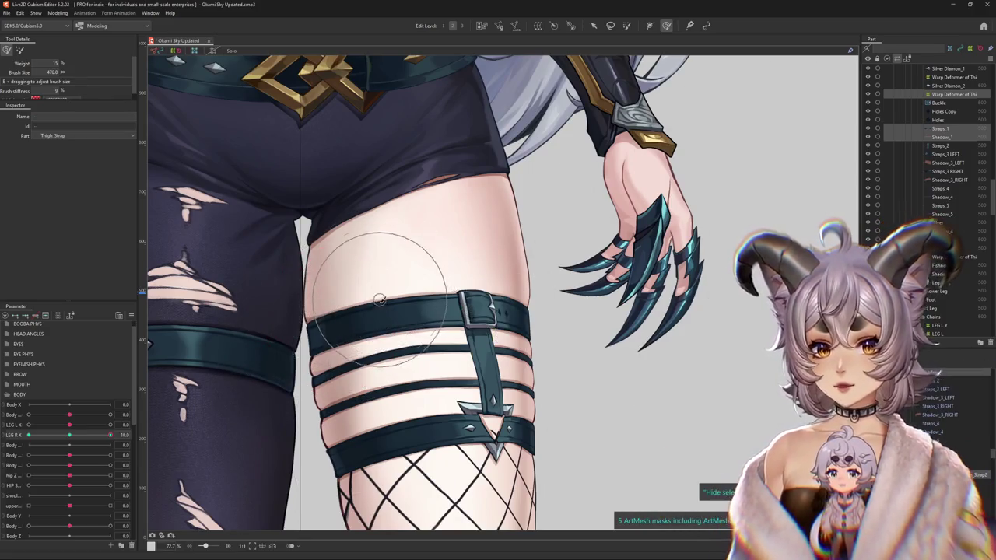
pyautogui.moveTo(429, 265); pyautogui.dragTo(489, 289)
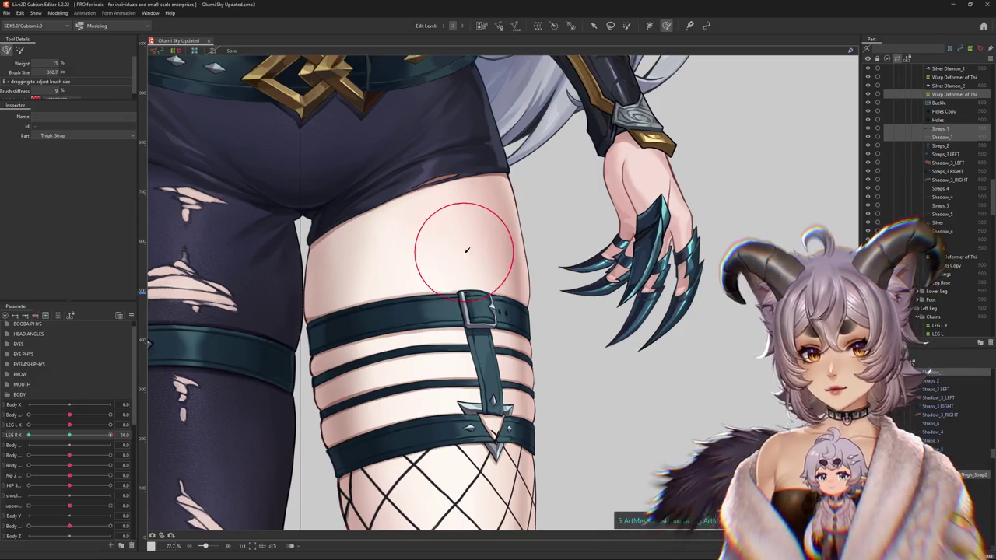
pyautogui.click(489, 289)
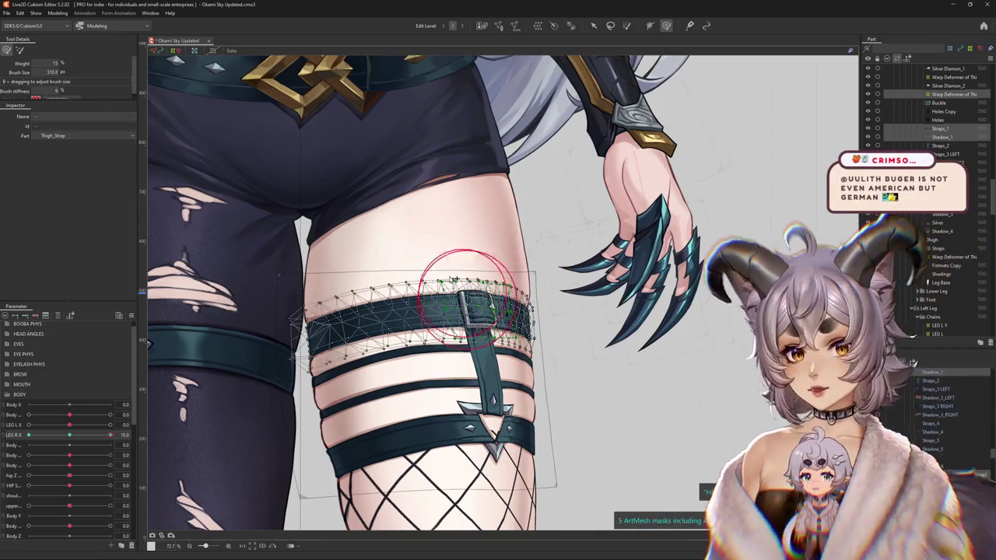
pyautogui.scroll(4, 453, 280)
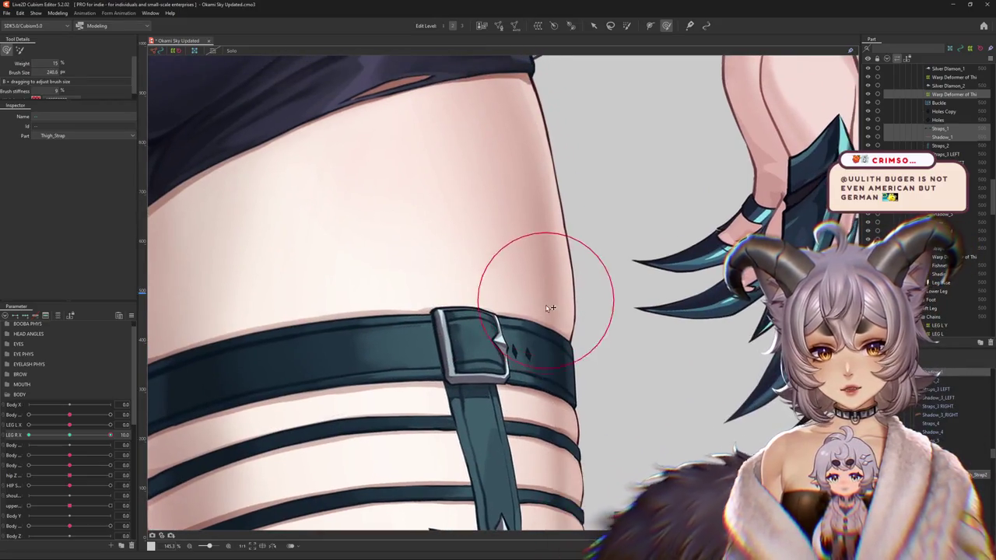
pyautogui.click(467, 327)
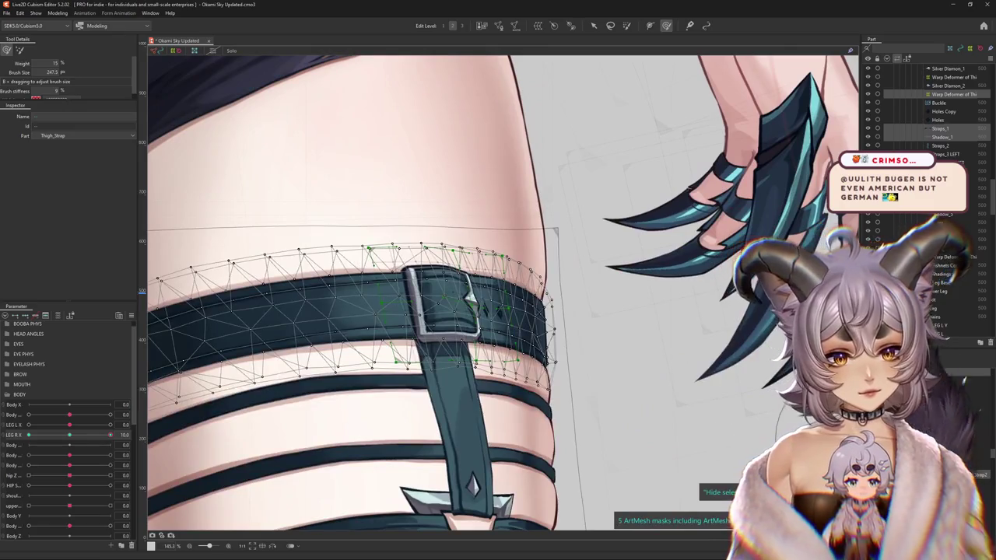
pyautogui.click(547, 303)
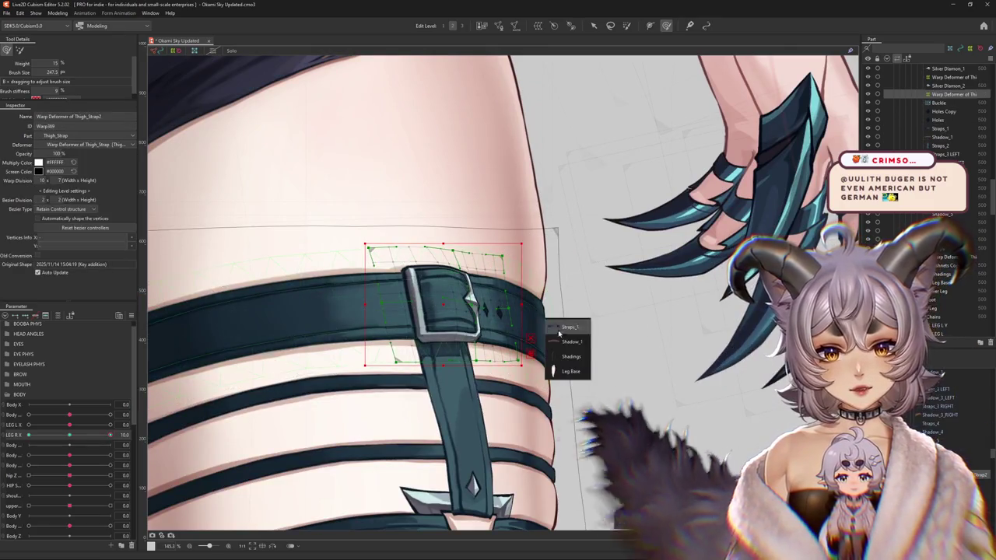
# Select Straps_1 and add its Shadow_1 mesh to the selection.
pyautogui.click(541, 319)
pyautogui.scroll(4, 544, 335)
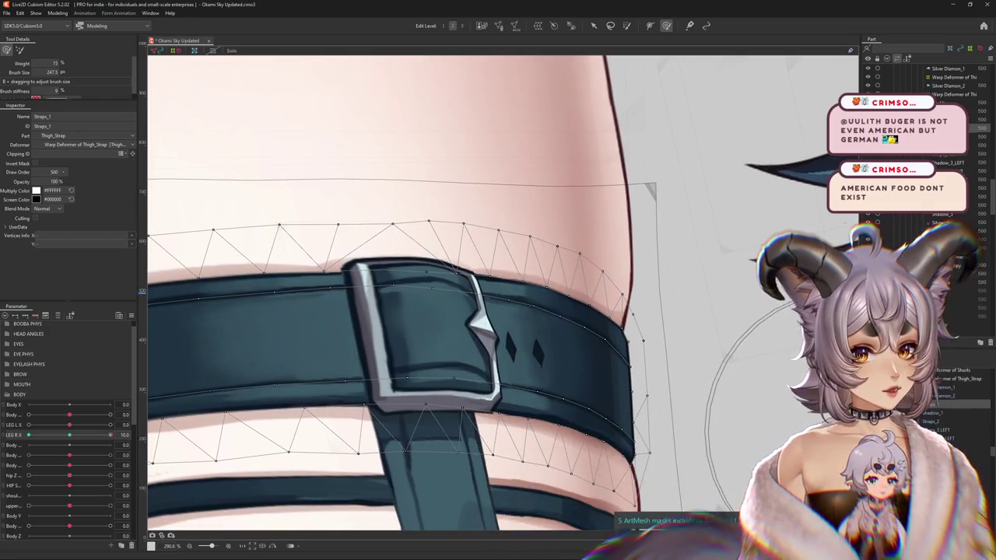
pyautogui.keyDown('ctrl'); pyautogui.click(932, 415); pyautogui.keyUp('ctrl')
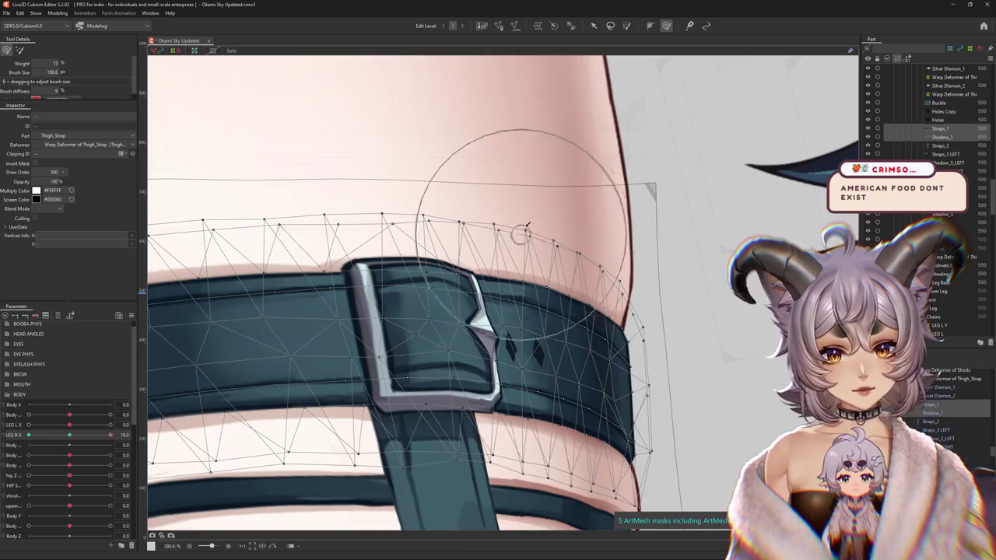
# Push the strap's upper edge and reshape the mesh near the buckle with the Deform Brush.
pyautogui.moveTo(518, 230)
pyautogui.mouseDown()
pyautogui.moveTo(708, 370)
pyautogui.moveTo(652, 376)
pyautogui.mouseUp()
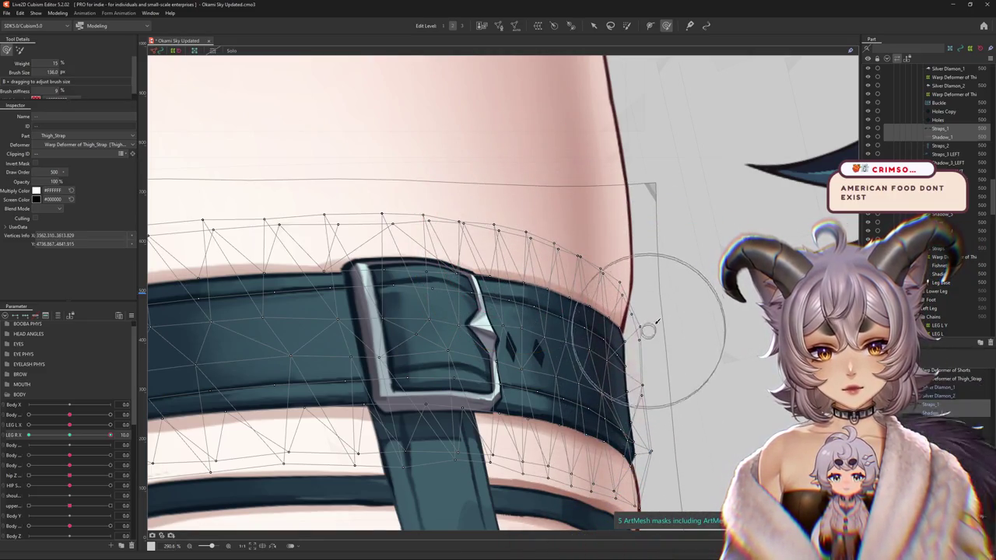
pyautogui.scroll(-3, 646, 234)
pyautogui.moveTo(567, 356)
pyautogui.mouseDown()
pyautogui.moveTo(495, 258)
pyautogui.moveTo(476, 205)
pyautogui.moveTo(497, 233)
pyautogui.mouseUp()
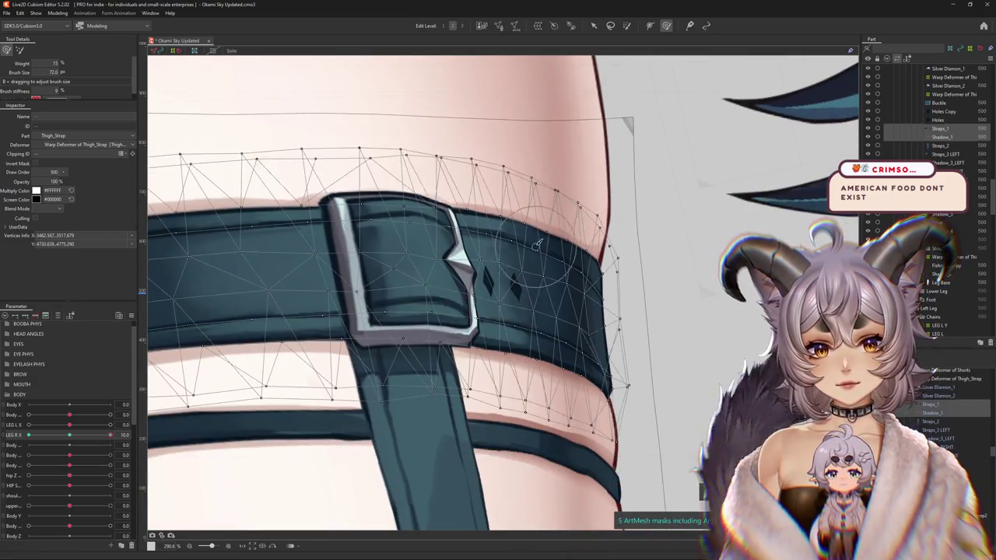
pyautogui.moveTo(557, 255)
pyautogui.mouseDown()
pyautogui.moveTo(468, 330)
pyautogui.moveTo(437, 339)
pyautogui.mouseUp()
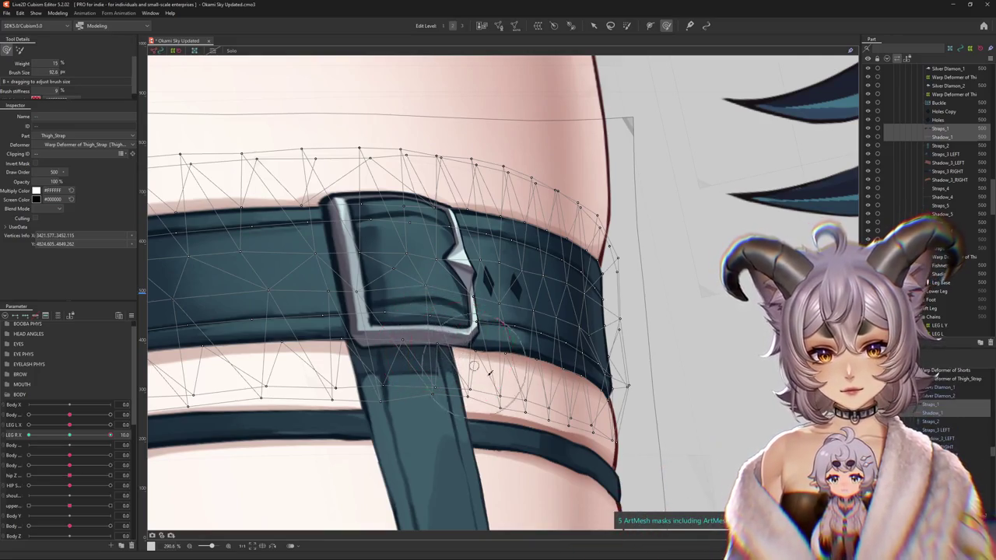
# With a larger Deform Brush, curve the strap around the buckle and thigh's top right, then review zoomed out.
pyautogui.moveTo(480, 354); pyautogui.dragTo(566, 369)
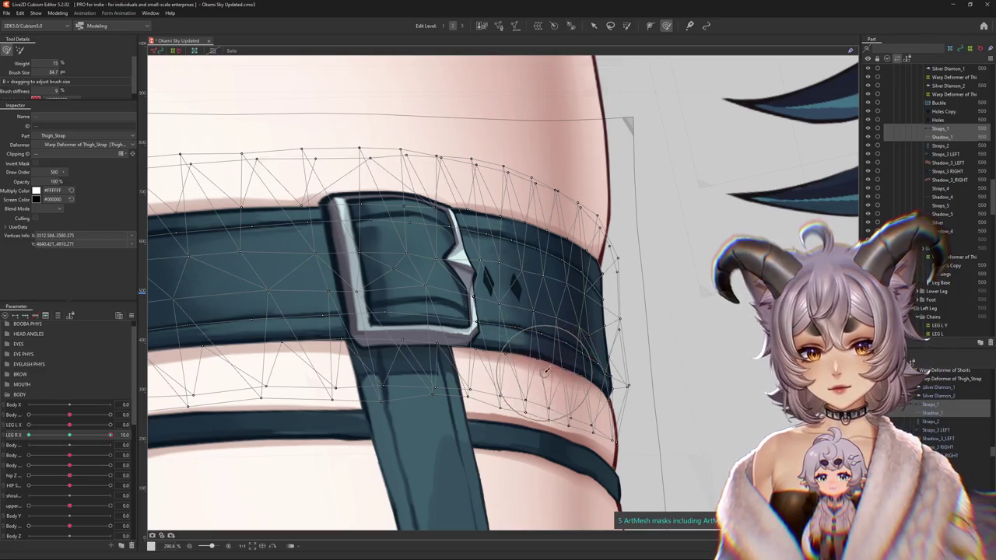
pyautogui.moveTo(582, 358); pyautogui.dragTo(573, 343)
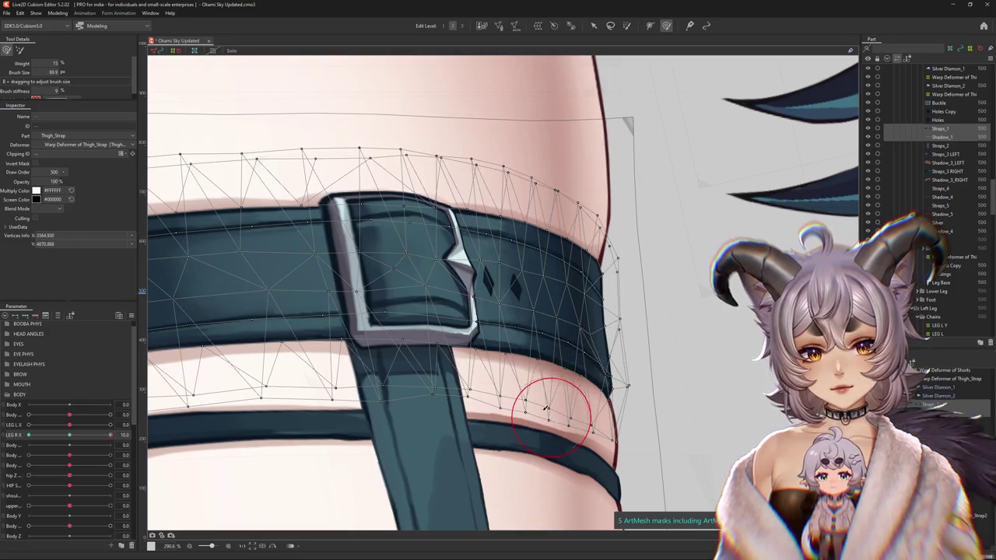
pyautogui.scroll(3, 498, 405)
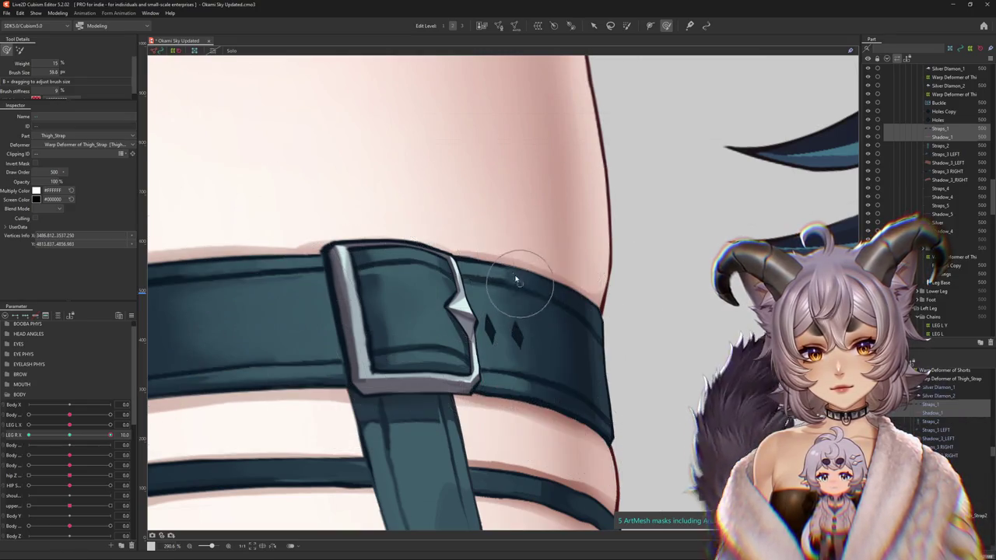
pyautogui.moveTo(514, 373); pyautogui.dragTo(550, 267)
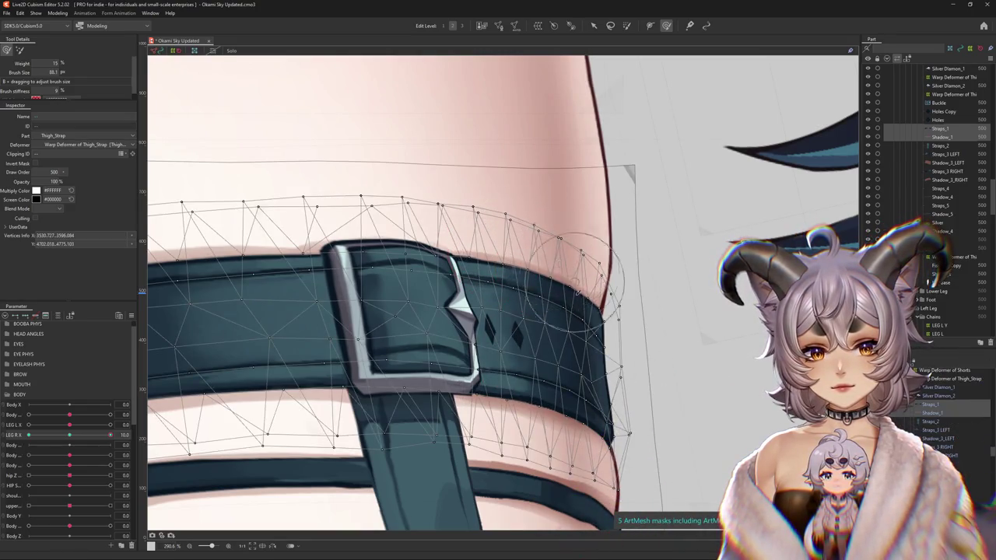
pyautogui.moveTo(444, 301)
pyautogui.mouseDown()
pyautogui.moveTo(440, 308)
pyautogui.moveTo(518, 251)
pyautogui.moveTo(534, 297)
pyautogui.mouseUp()
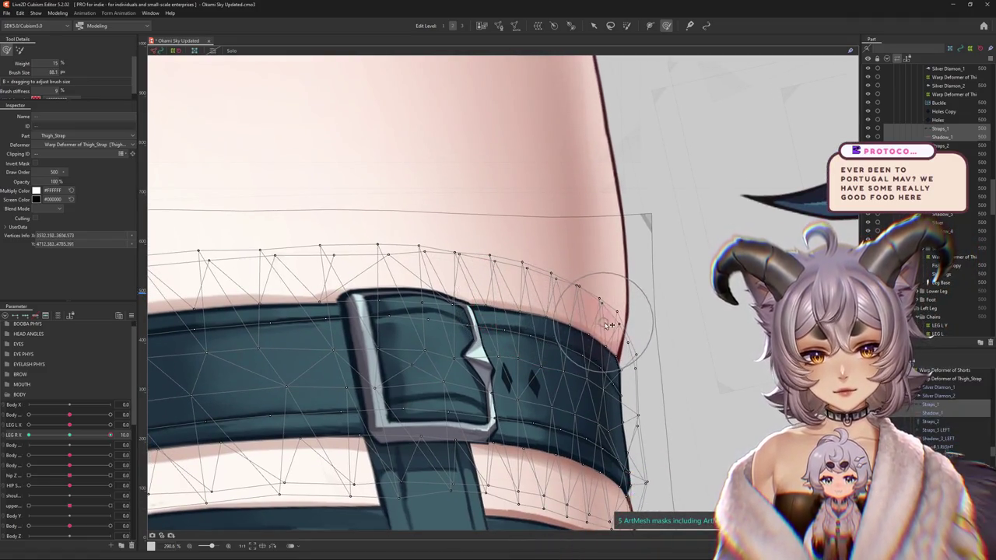
pyautogui.moveTo(526, 319); pyautogui.dragTo(630, 75)
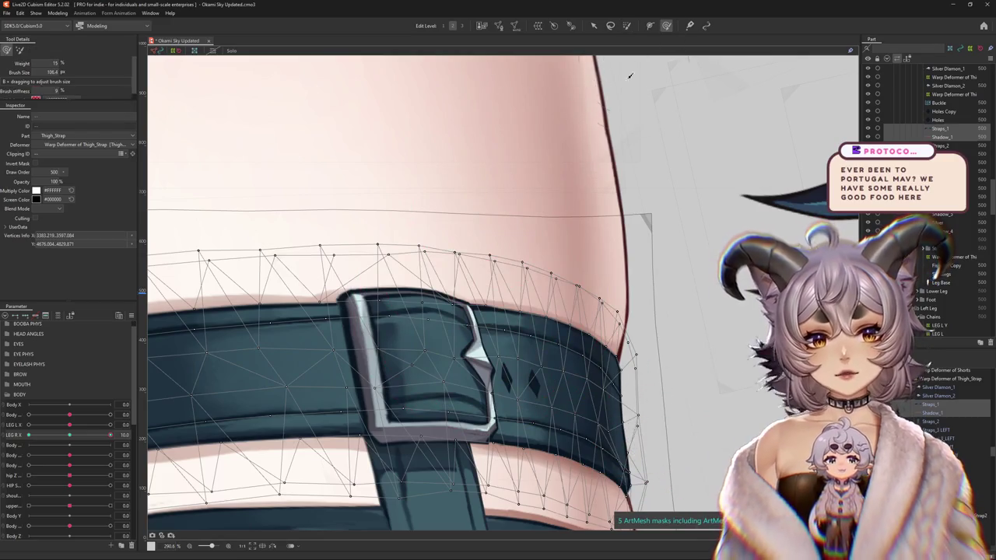
pyautogui.moveTo(476, 303)
pyautogui.mouseDown()
pyautogui.moveTo(486, 315)
pyautogui.moveTo(574, 333)
pyautogui.mouseUp()
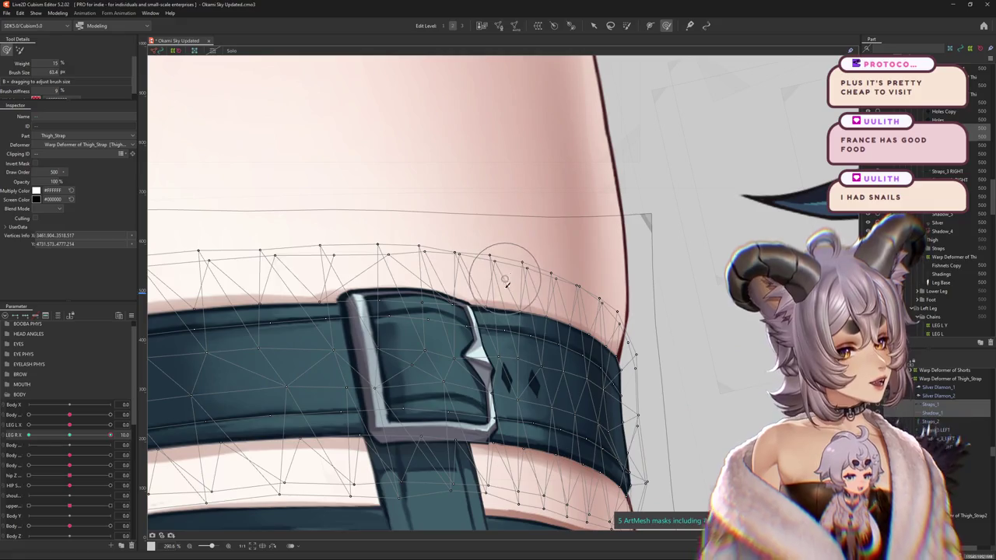
pyautogui.scroll(-3, 505, 282)
pyautogui.scroll(1, 556, 380)
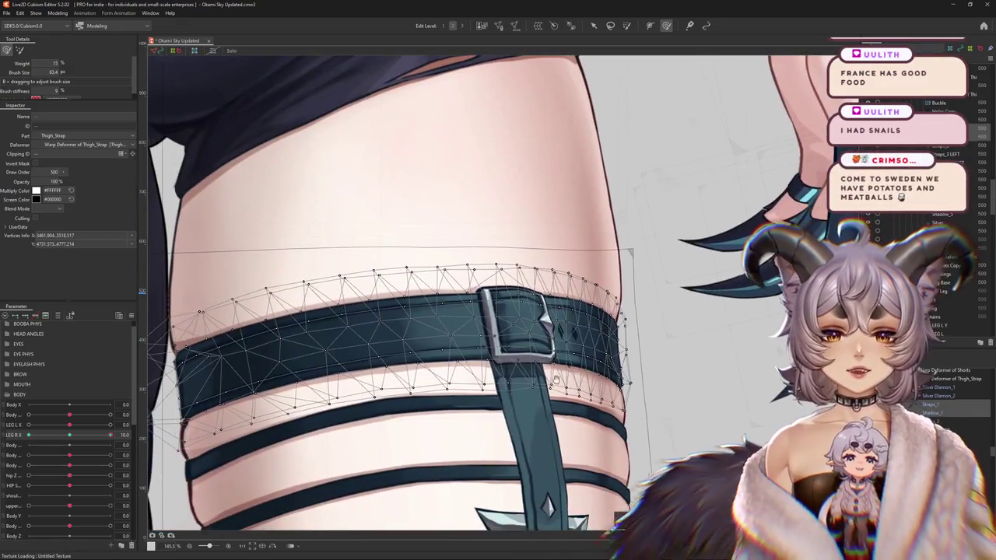
pyautogui.scroll(-2, 537, 373)
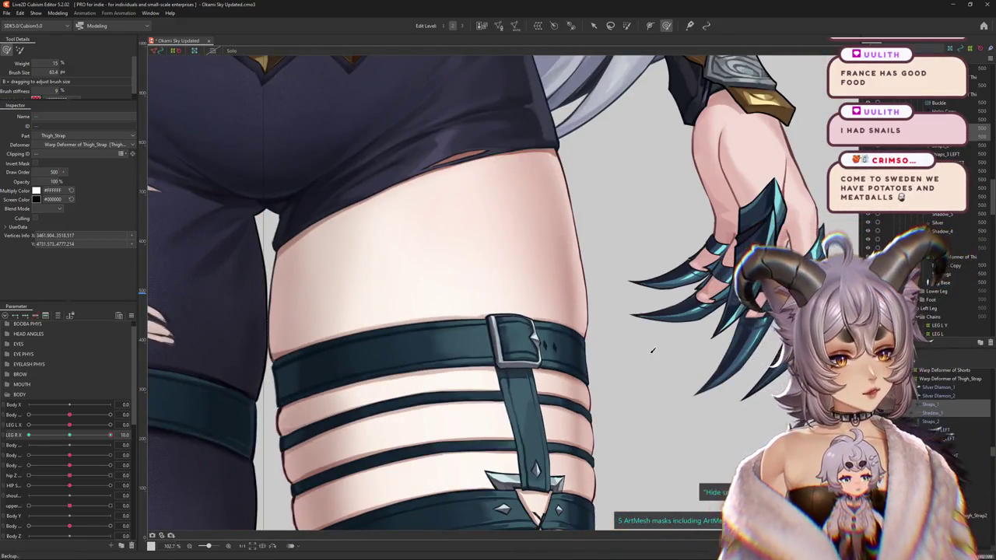